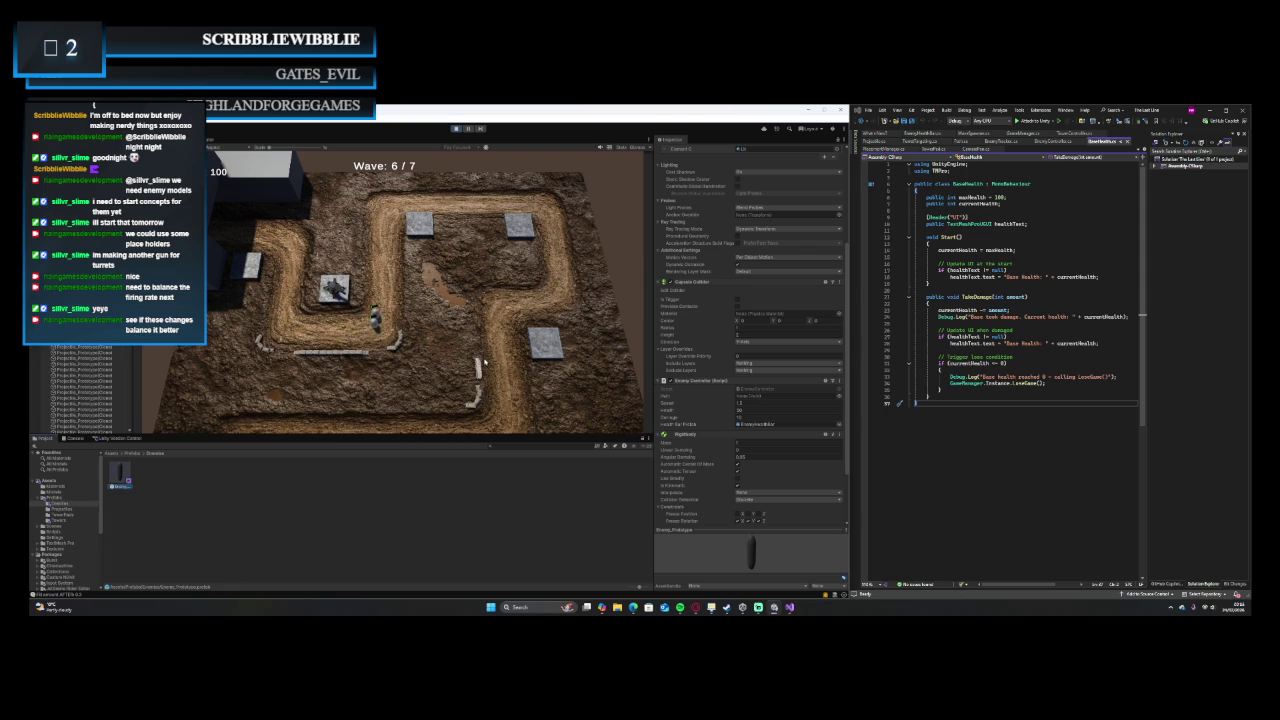
Step: Restart the game from wave 1 and place a turret on the stone tile by the path
{"action": "left_click", "coordinate": [455, 128]}
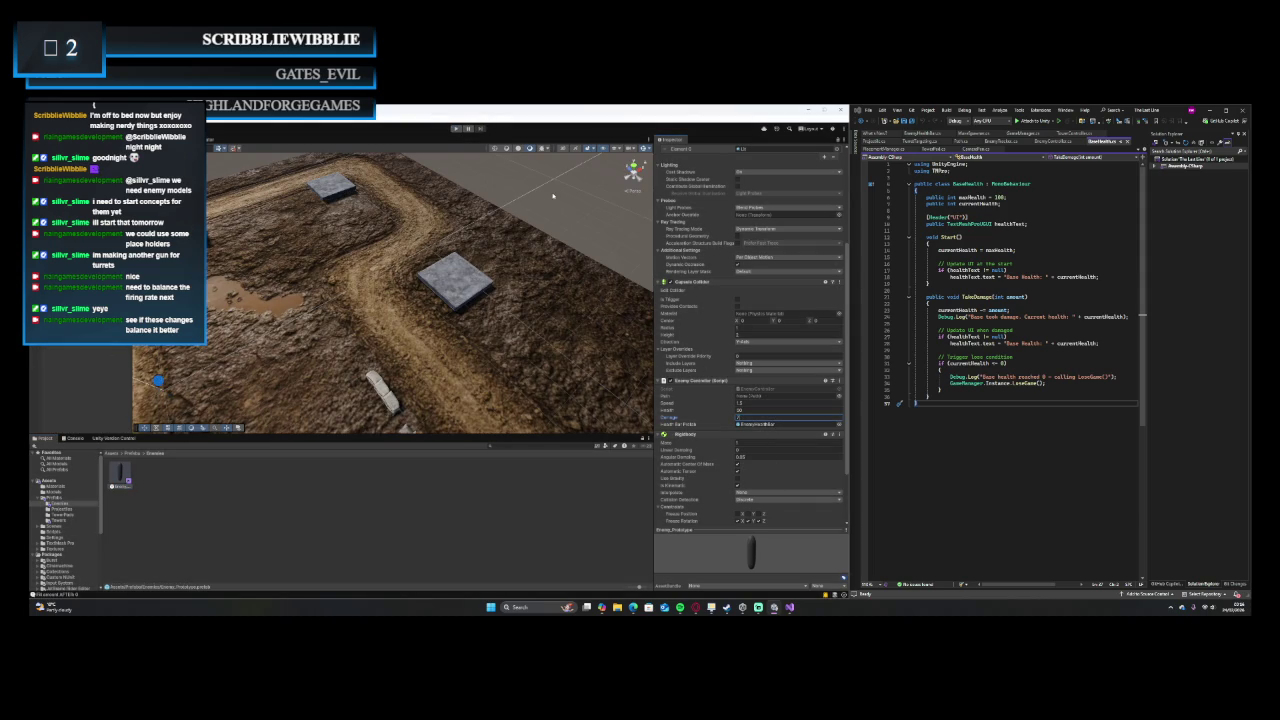
{"action": "left_click", "coordinate": [455, 128]}
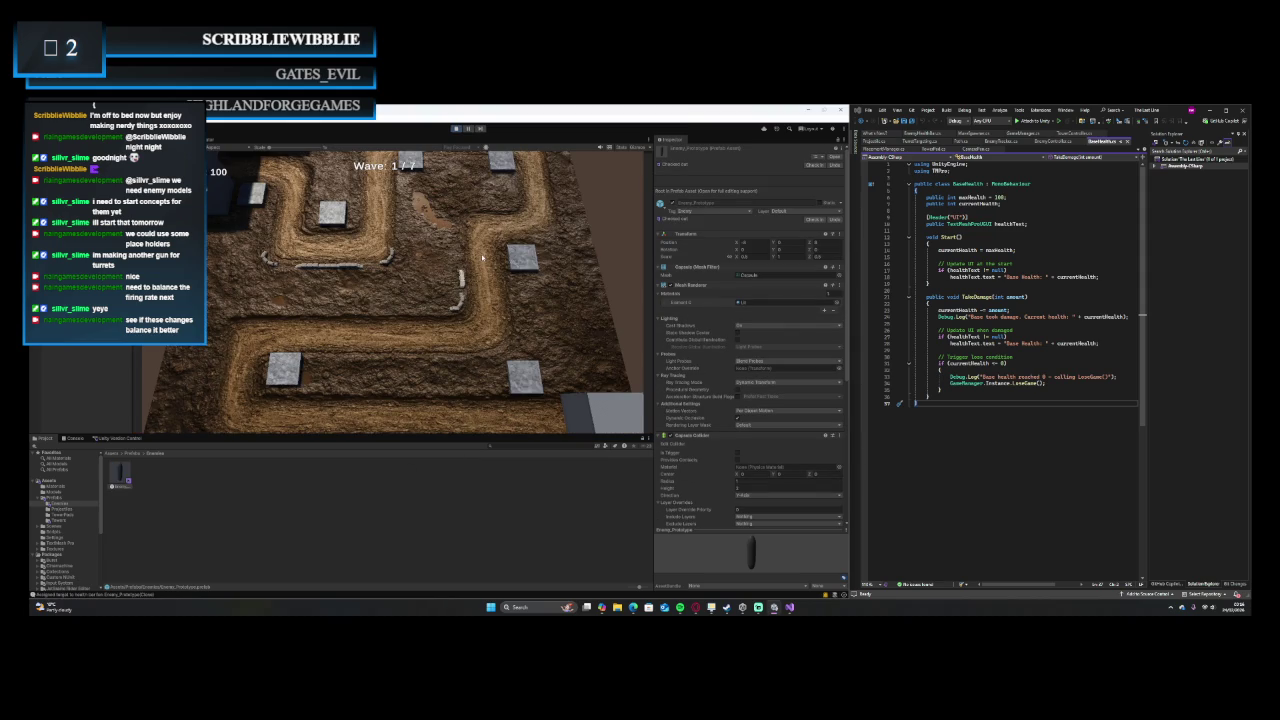
{"action": "left_click", "coordinate": [340, 273]}
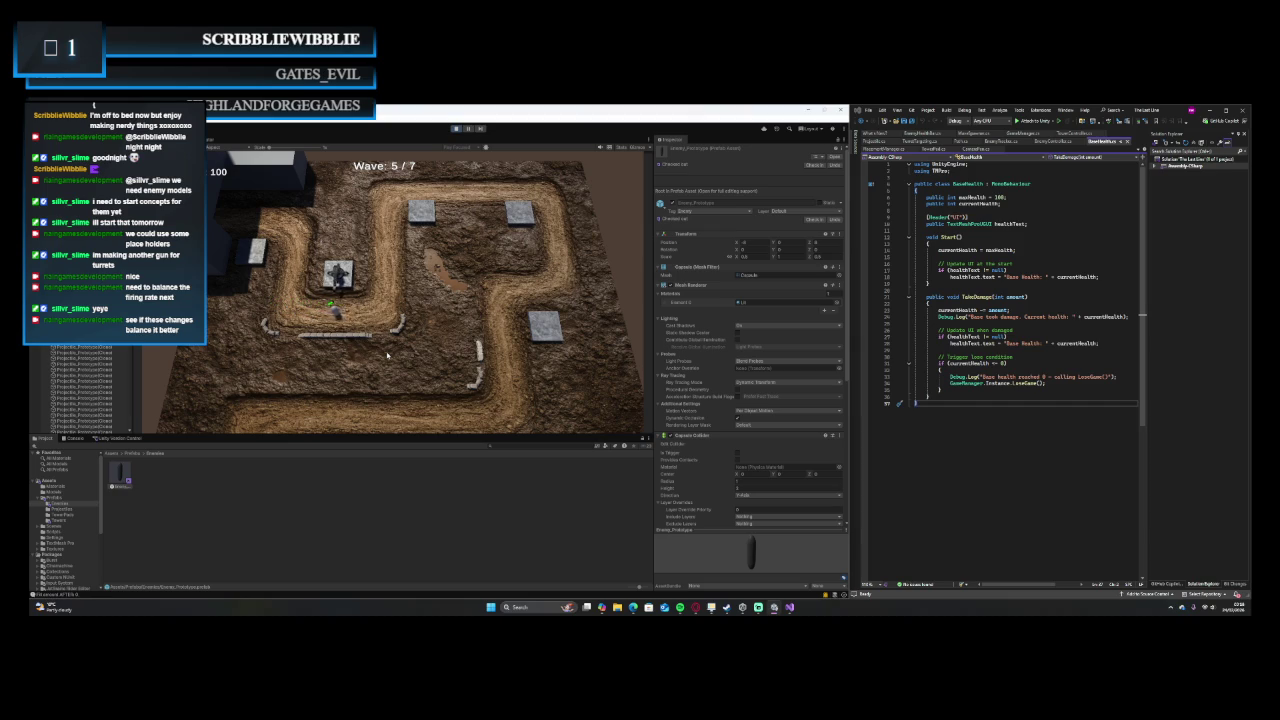
Step: Stop the play test once the game has reached wave 6 of 7
{"action": "left_click", "coordinate": [456, 129]}
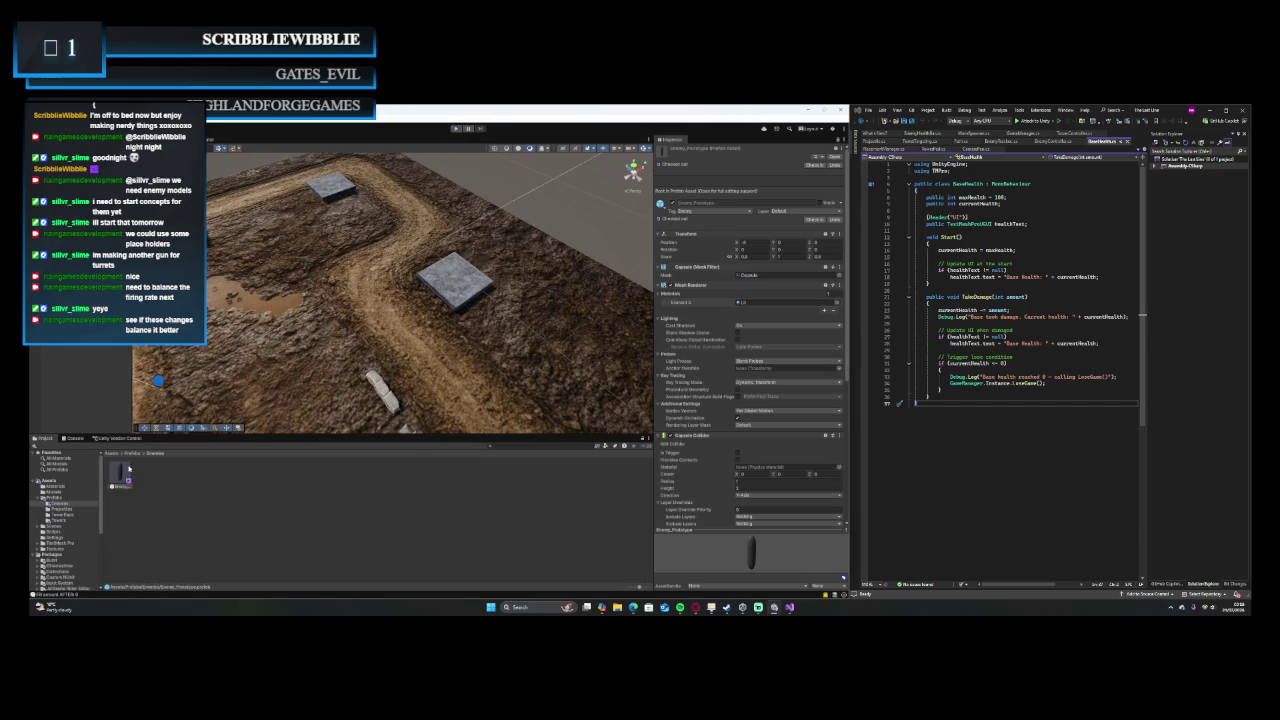
Step: Edit the Enemy prefab's Capsule Collider Radius and Enemy Controller Damage values
{"action": "scroll", "coordinate": [757, 453], "scroll_direction": "down", "scroll_amount": 4}
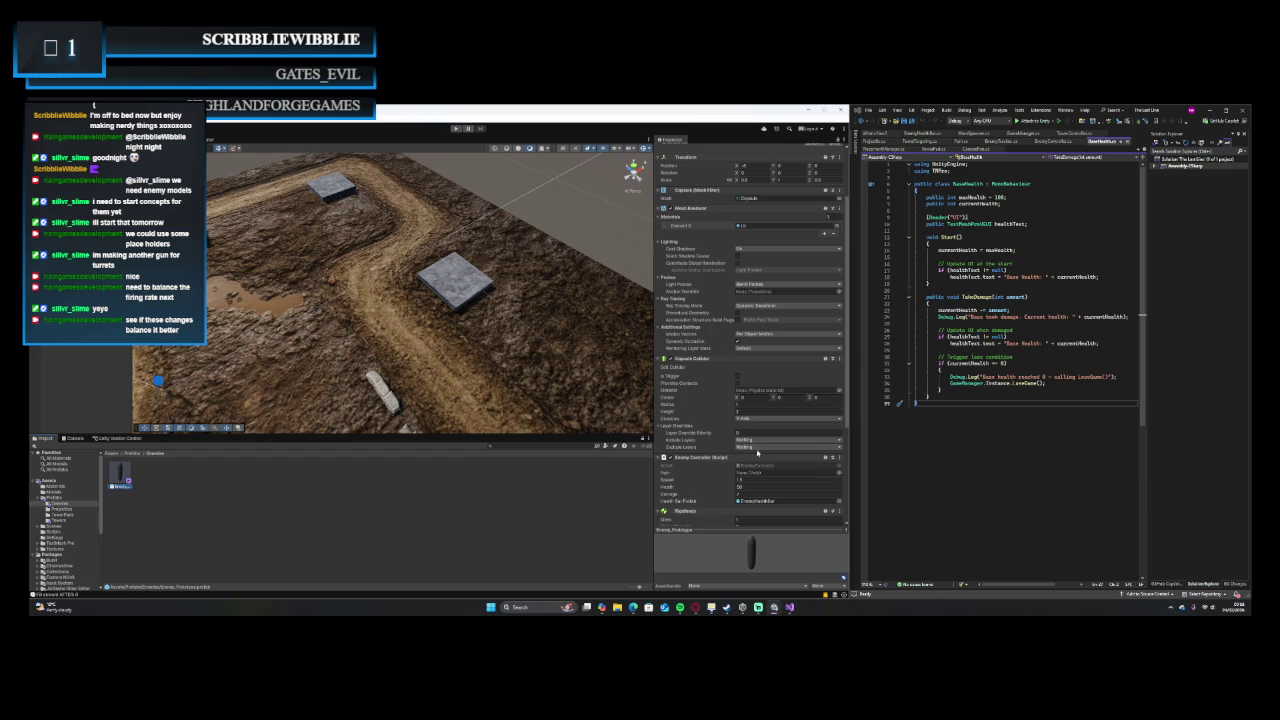
{"action": "left_click", "coordinate": [747, 406]}
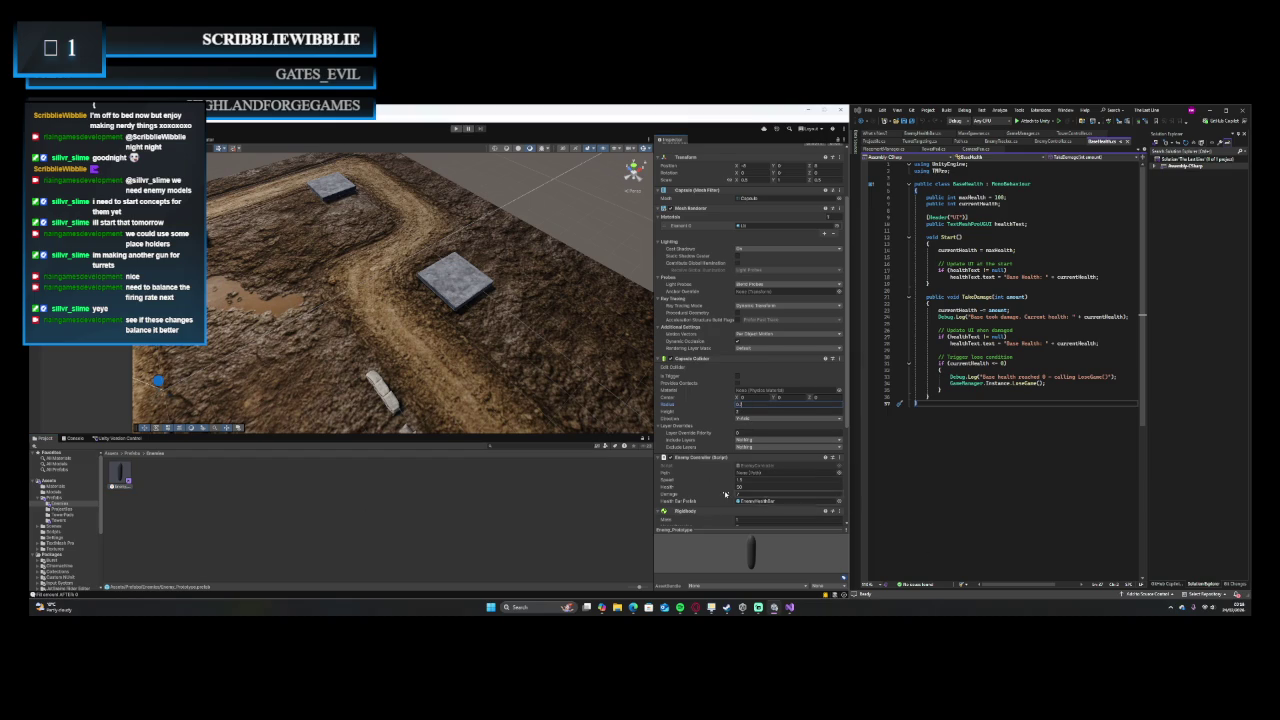
{"action": "scroll", "coordinate": [760, 502], "scroll_direction": "down", "scroll_amount": 3}
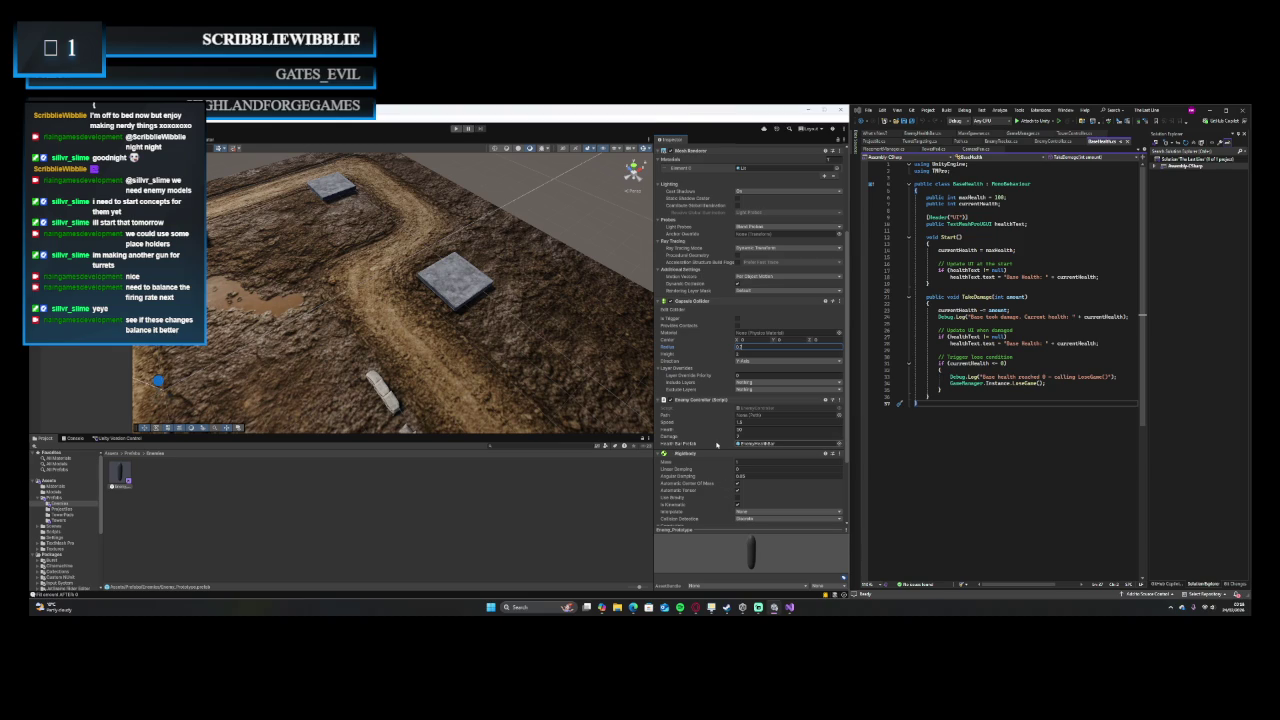
{"action": "left_click", "coordinate": [756, 437]}
{"action": "left_click", "coordinate": [756, 437]}
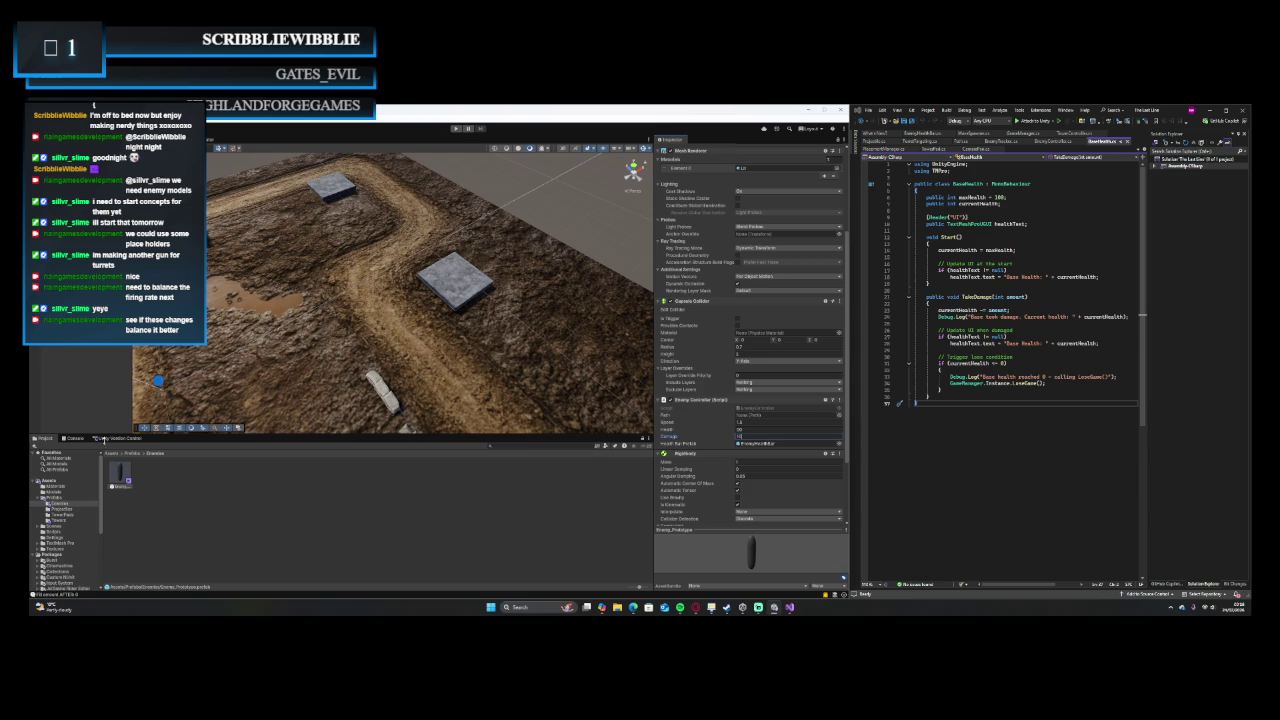
Step: Select the Projectile_Prototype bullet prefab in the Projectiles folder
{"action": "left_click", "coordinate": [286, 510]}
{"action": "left_click", "coordinate": [64, 508]}
{"action": "left_click", "coordinate": [120, 474]}
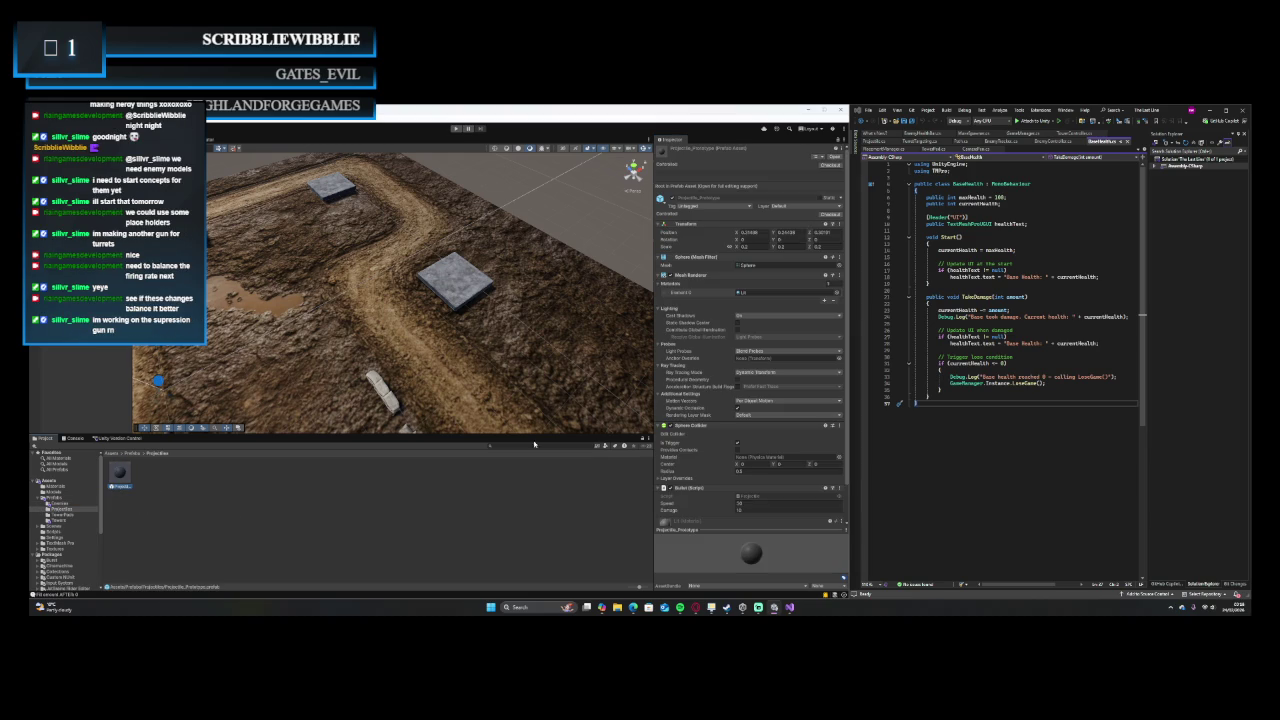
Step: Change the bullet's Damage, start a play test, and place a turret on the upper-right stone tile
{"action": "scroll", "coordinate": [752, 432], "scroll_direction": "down", "scroll_amount": 2}
{"action": "left_click", "coordinate": [748, 468]}
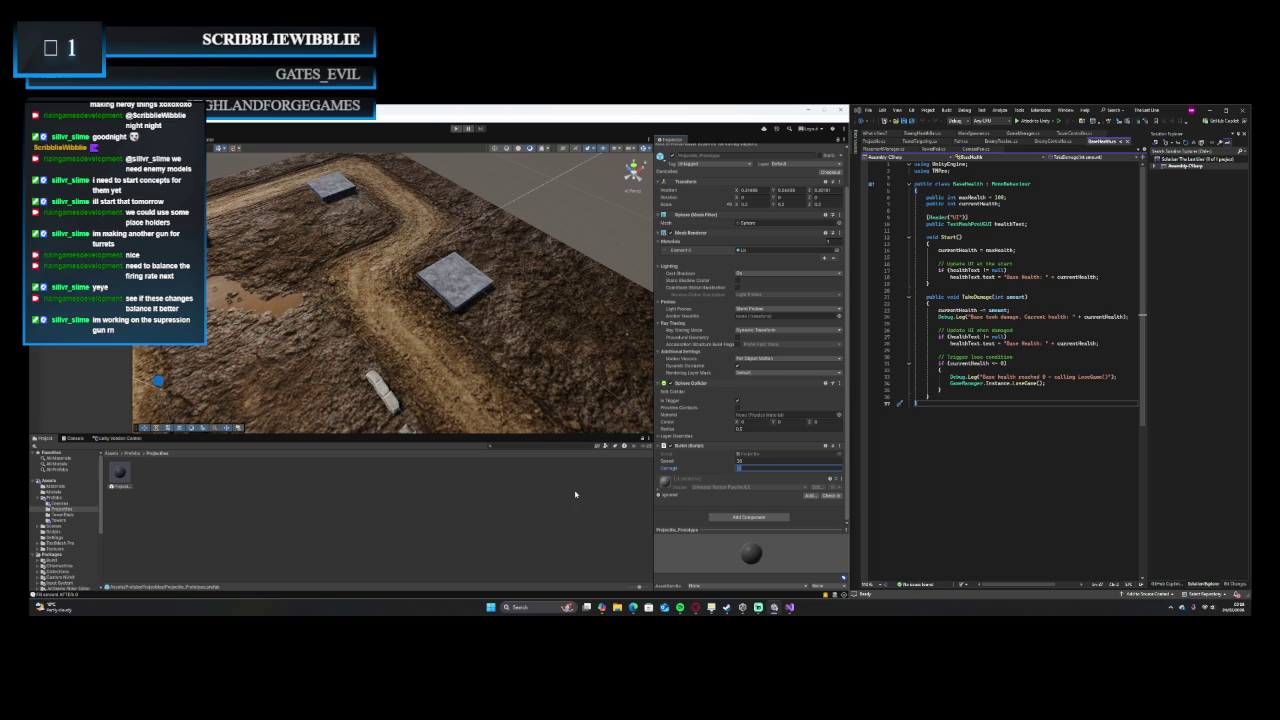
{"action": "left_click", "coordinate": [456, 129]}
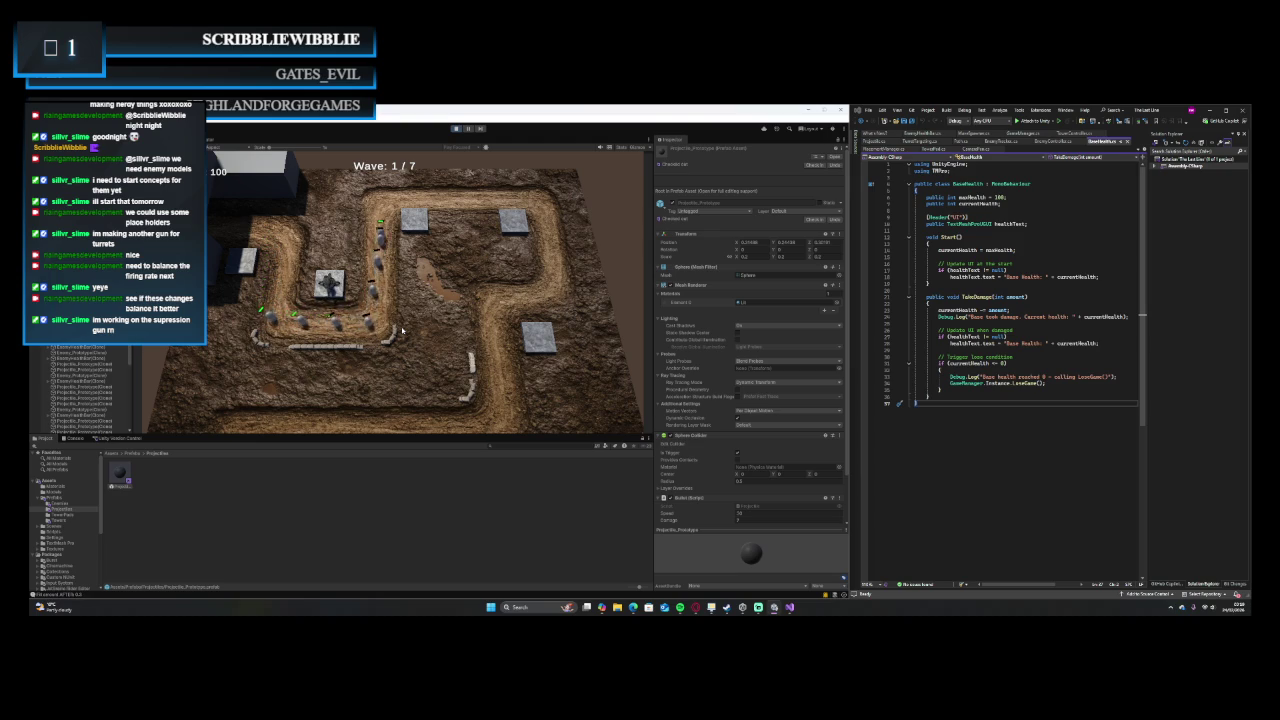
{"action": "left_click", "coordinate": [514, 220]}
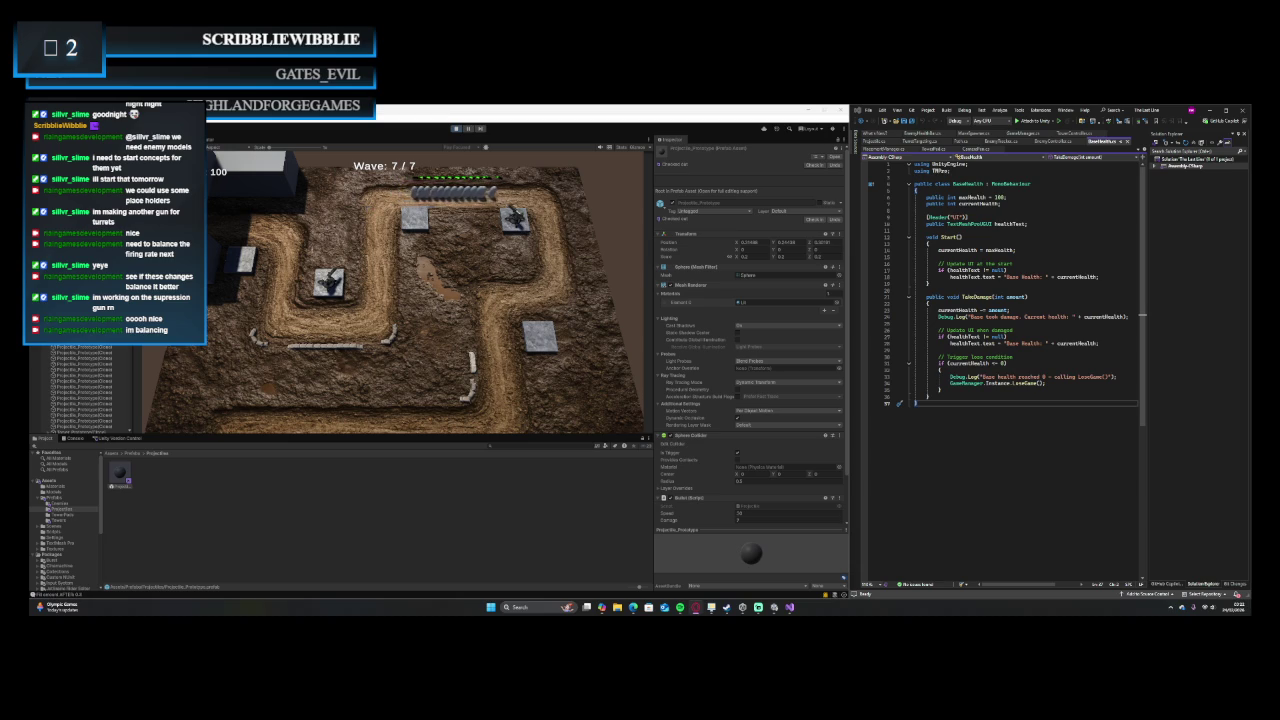
Step: Stop the play test after the game reaches wave 7 of 7
{"action": "left_click", "coordinate": [456, 128]}
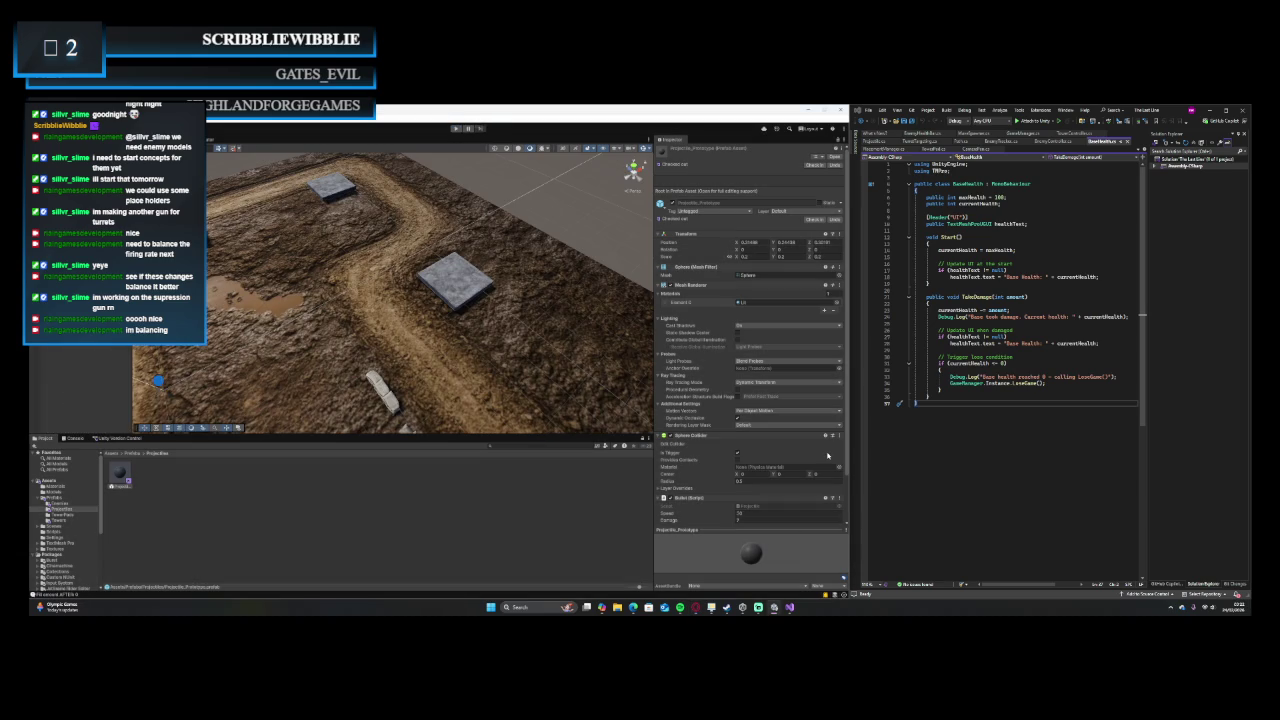
Step: Scroll the Inspector down to the Projectile_Prototype's components
{"action": "scroll", "coordinate": [745, 415], "scroll_direction": "down", "scroll_amount": 2}
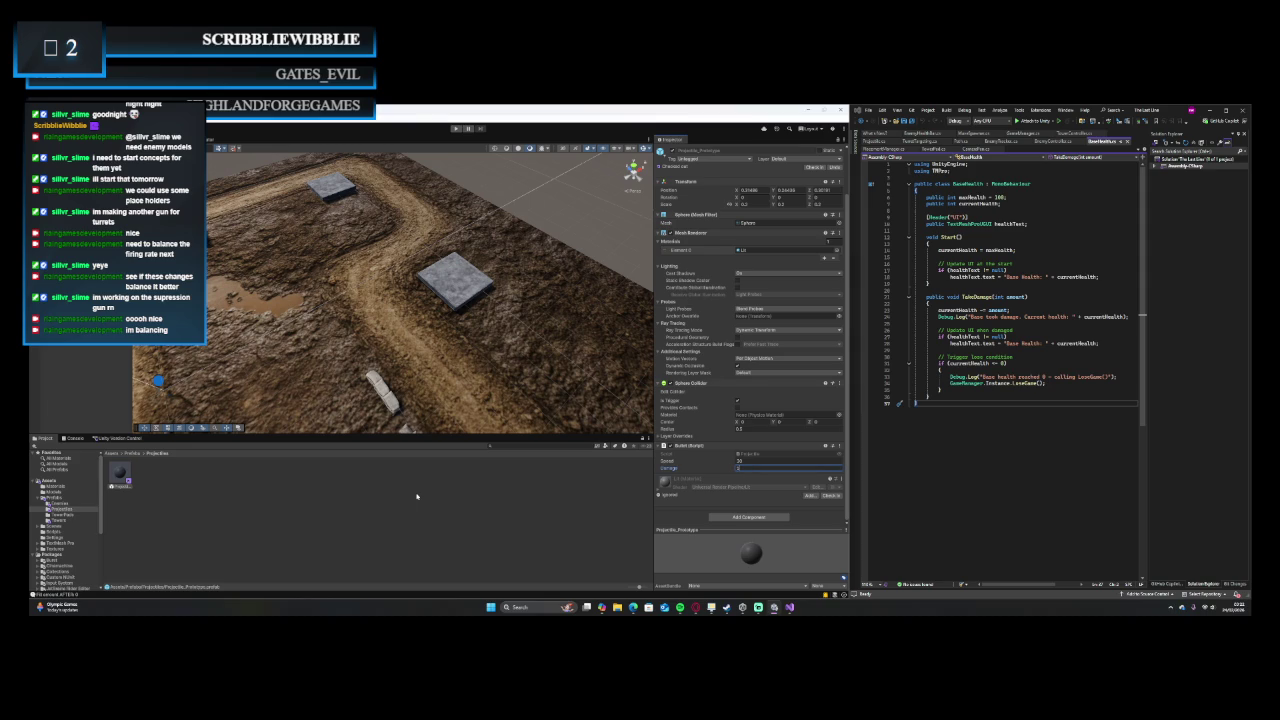
Step: Open the Enemy prefab's Enemy Controller settings, then start a play test of the changes
{"action": "left_click", "coordinate": [60, 503]}
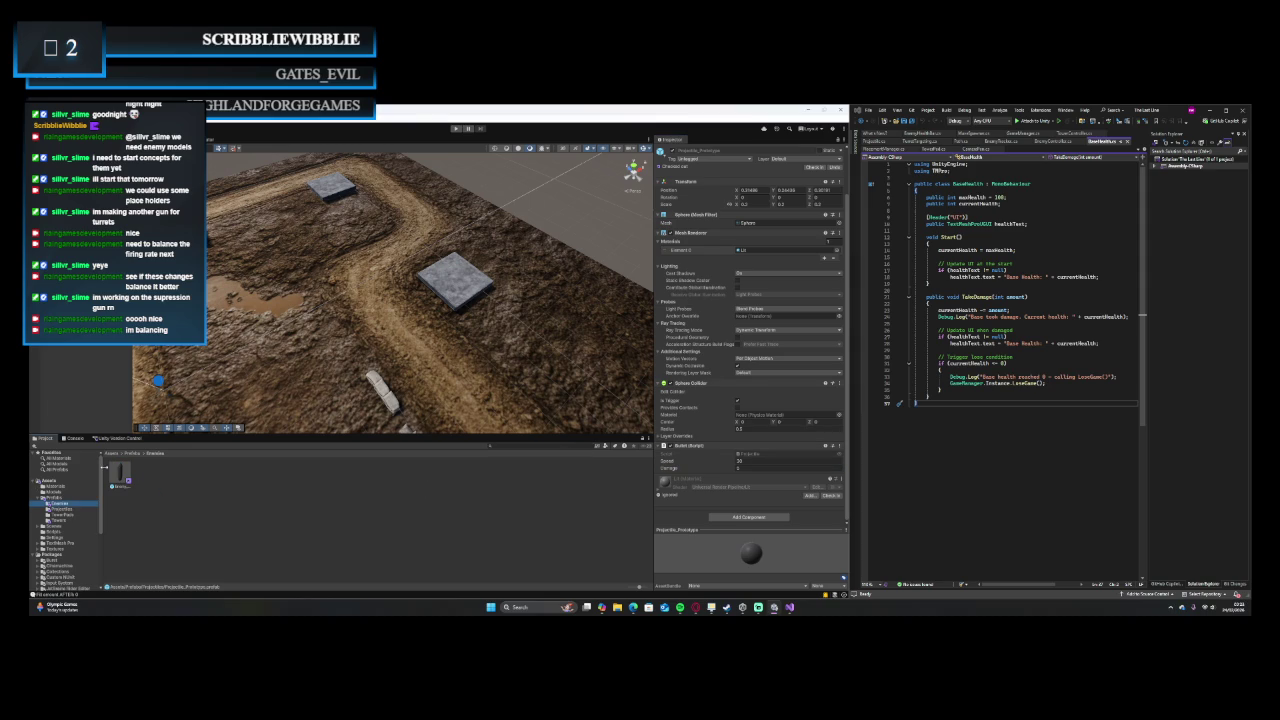
{"action": "left_click", "coordinate": [119, 476]}
{"action": "scroll", "coordinate": [785, 423], "scroll_direction": "down", "scroll_amount": 3}
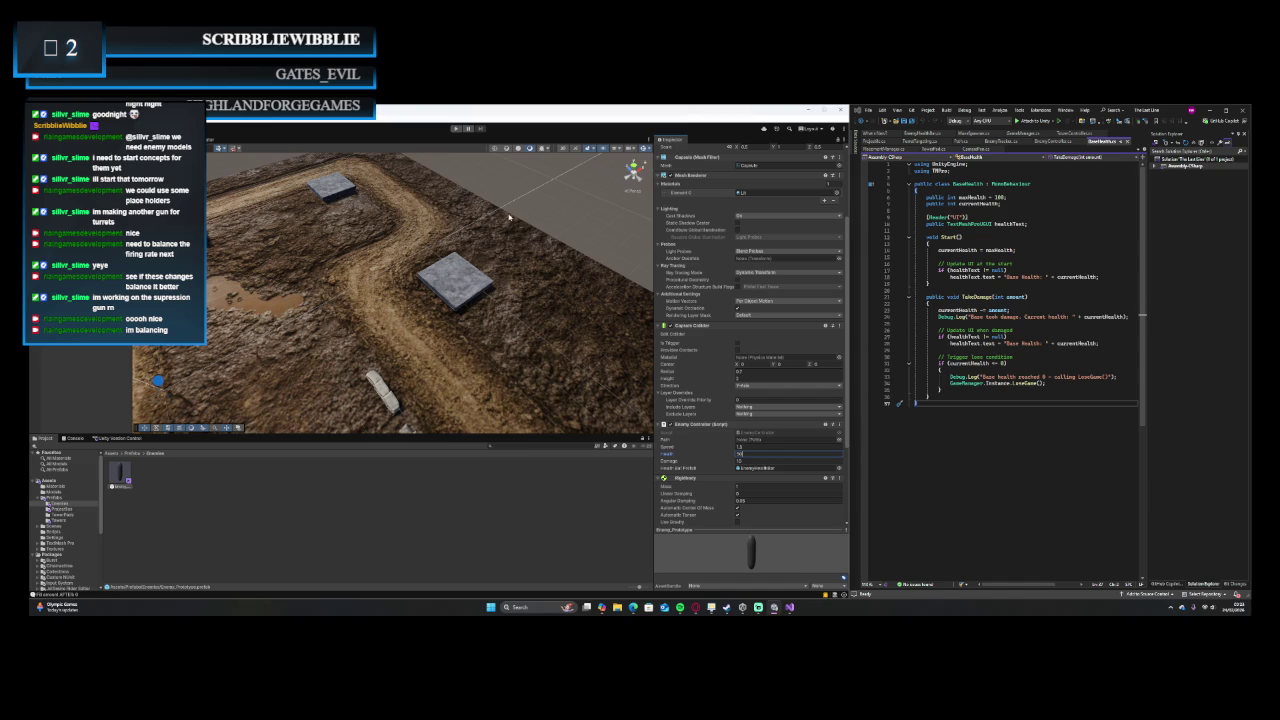
{"action": "left_click", "coordinate": [456, 129]}
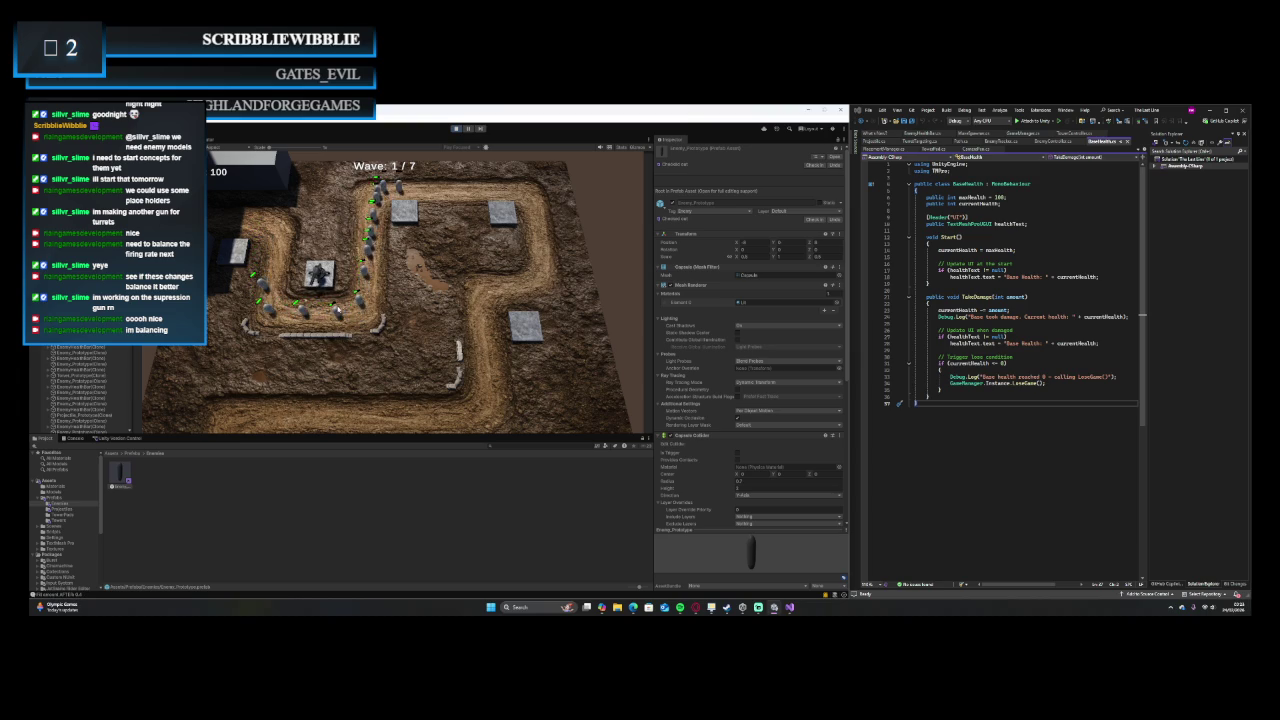
Step: Build a turret on the upper-right empty platform and pan the camera with the W/S keys
{"action": "left_click", "coordinate": [502, 212]}
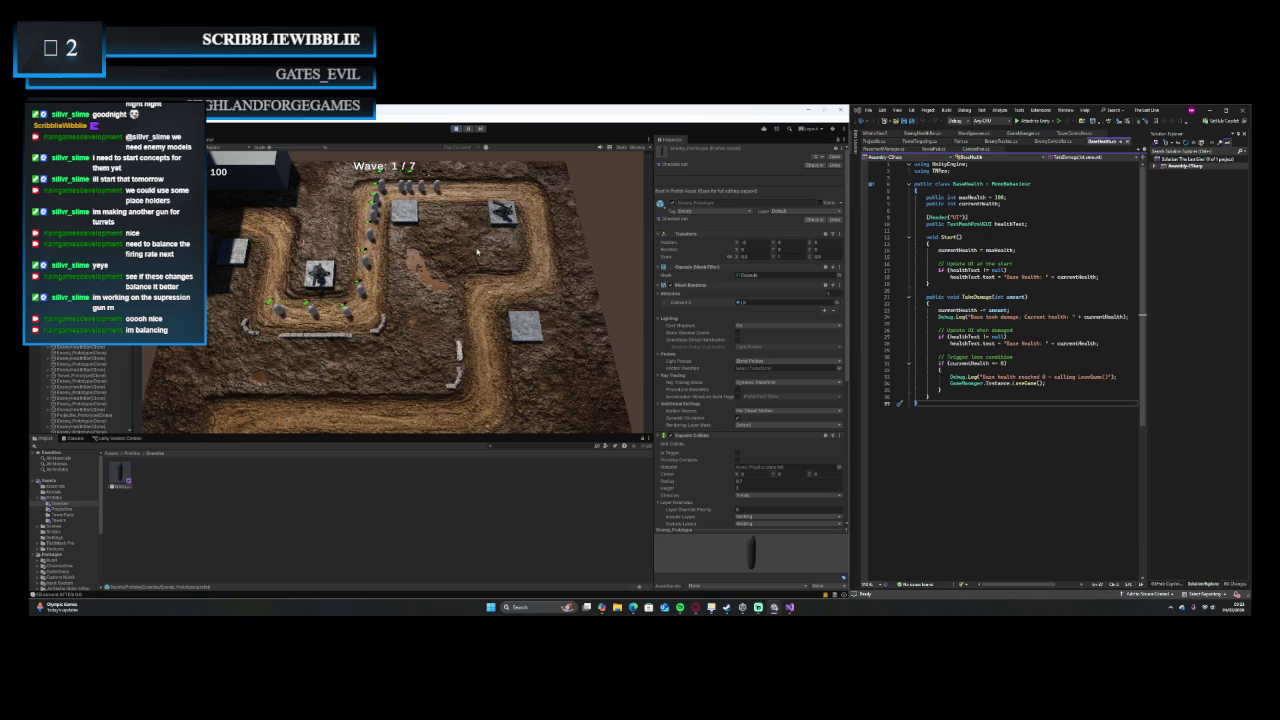
{"action": "scroll", "coordinate": [477, 254], "scroll_direction": "up", "scroll_amount": 2}
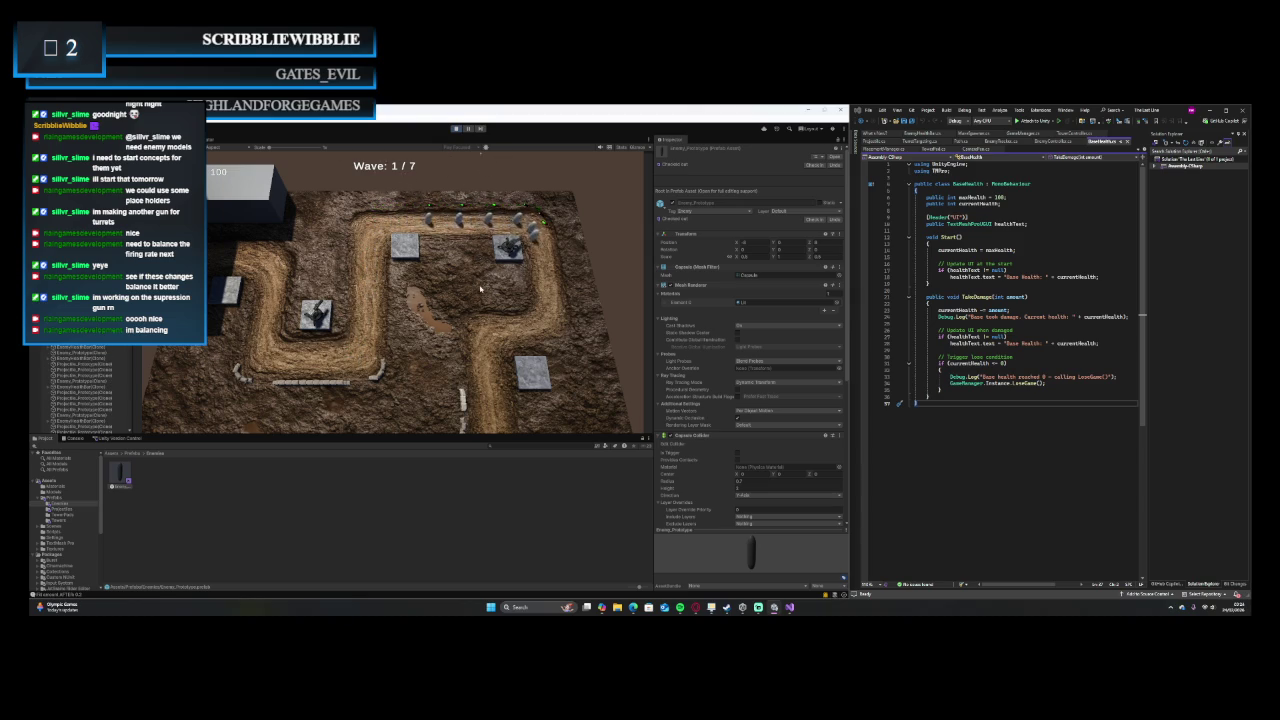
{"action": "key", "text": "s"}
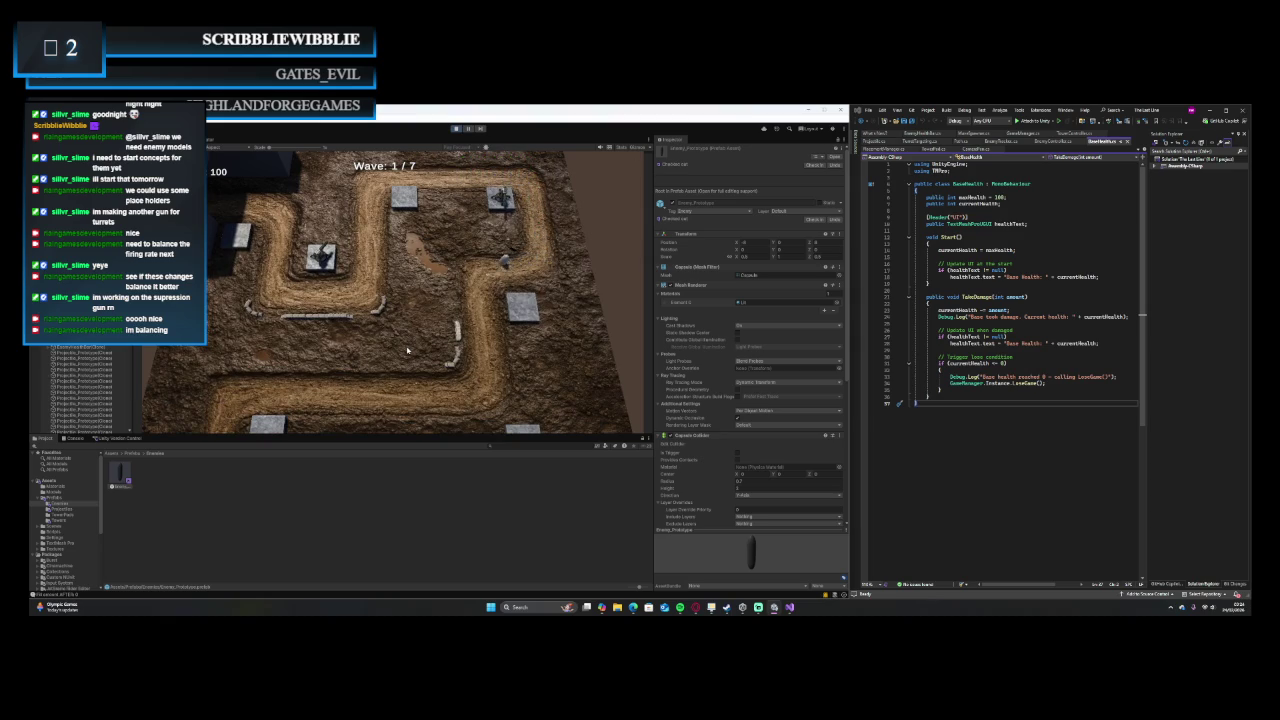
{"action": "key", "text": "w"}
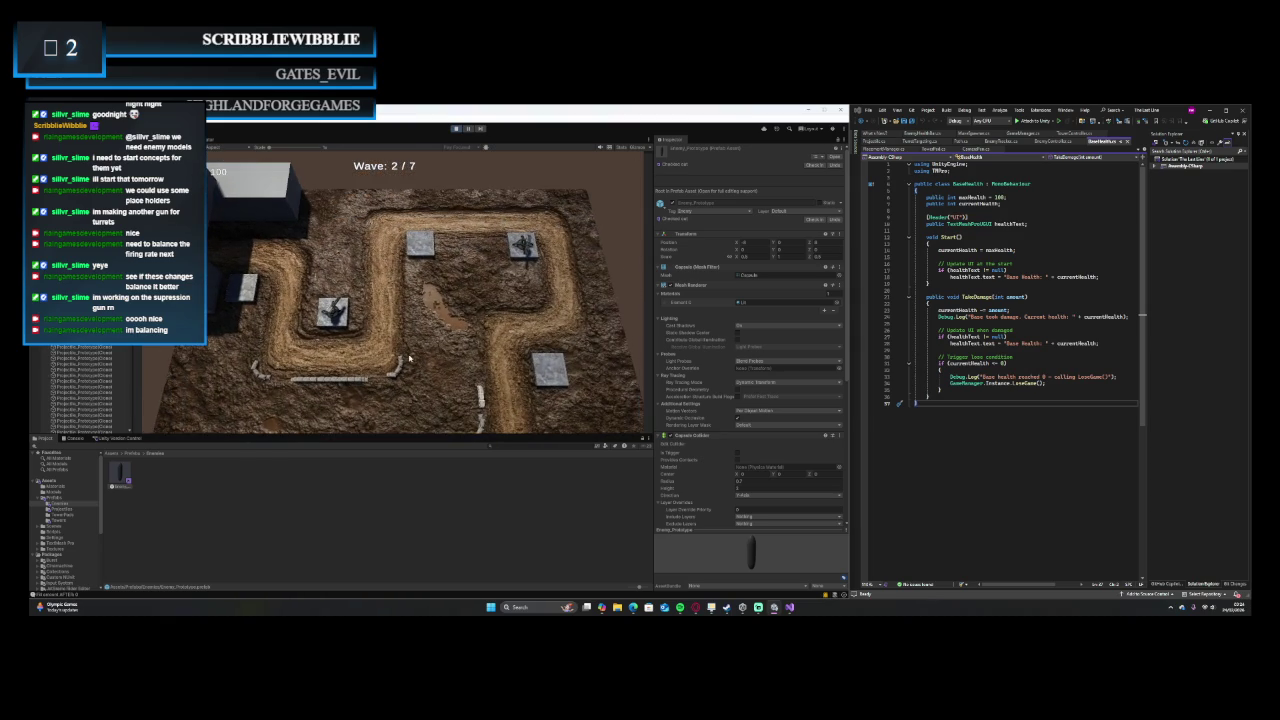
{"action": "key", "text": "s"}
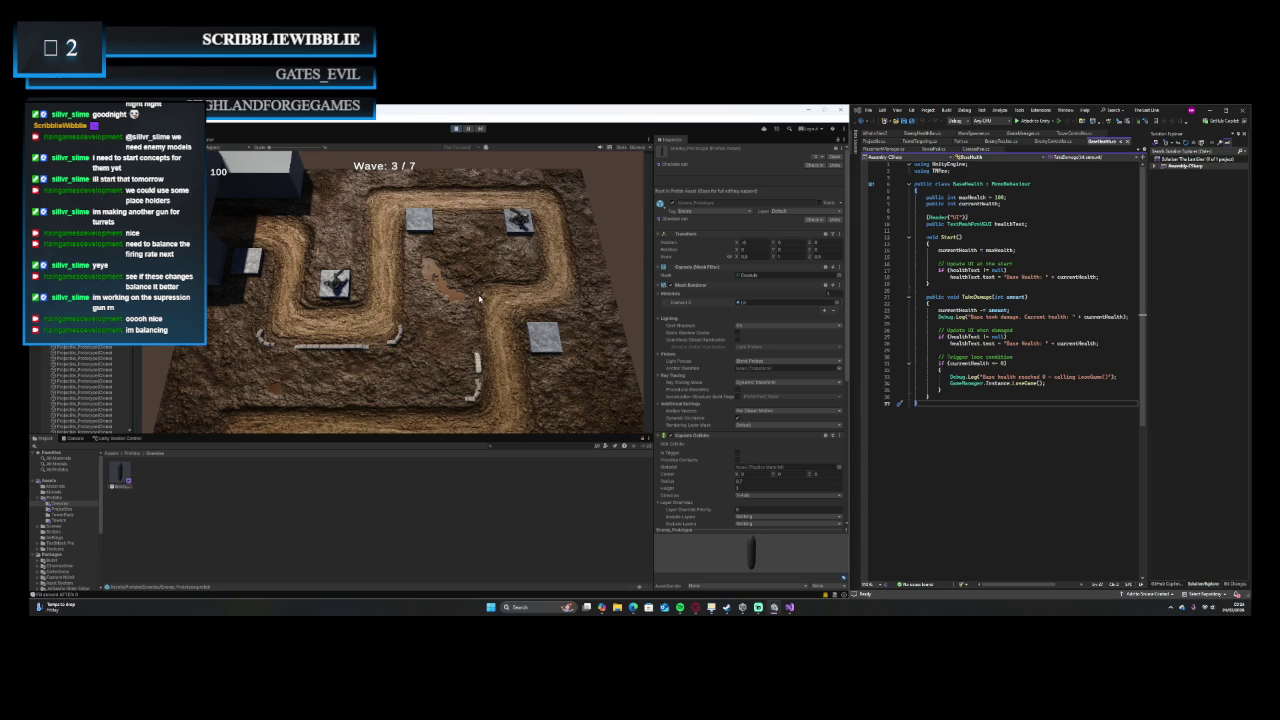
Step: Pan the game camera around the map with the S, D, A and W keys while turrets fight
{"action": "key", "text": "s"}
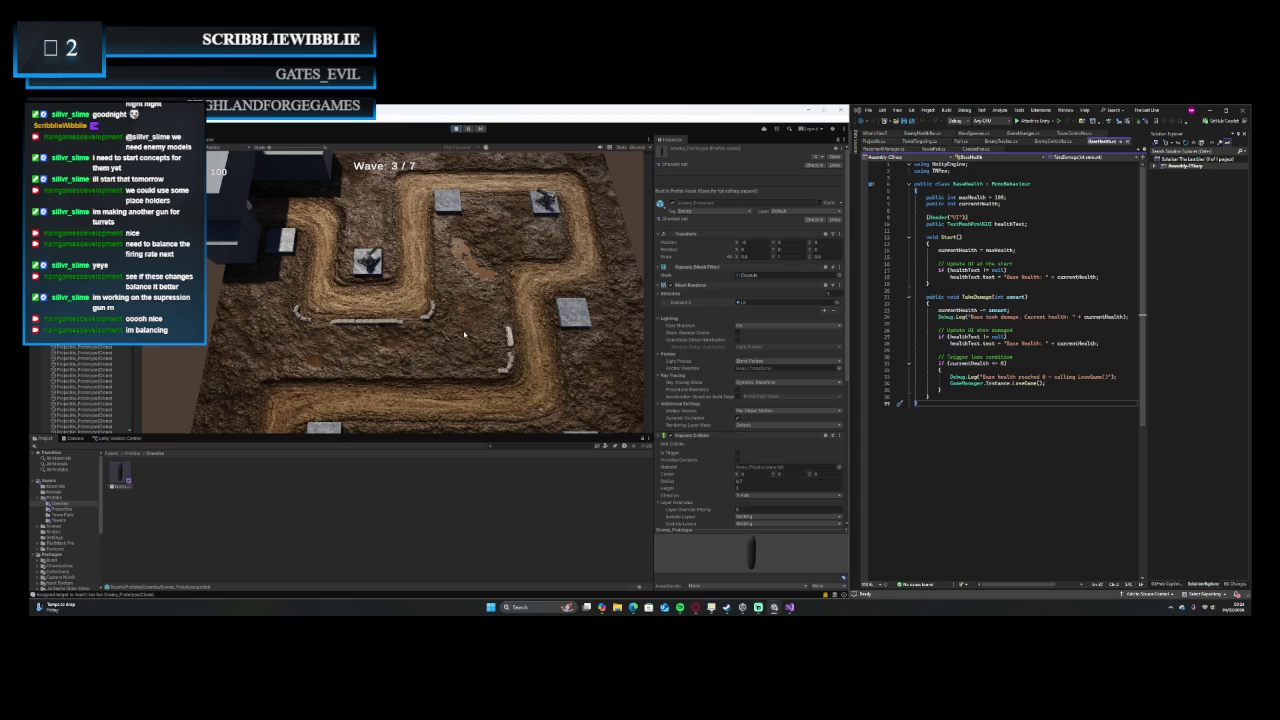
{"action": "key", "text": "d"}
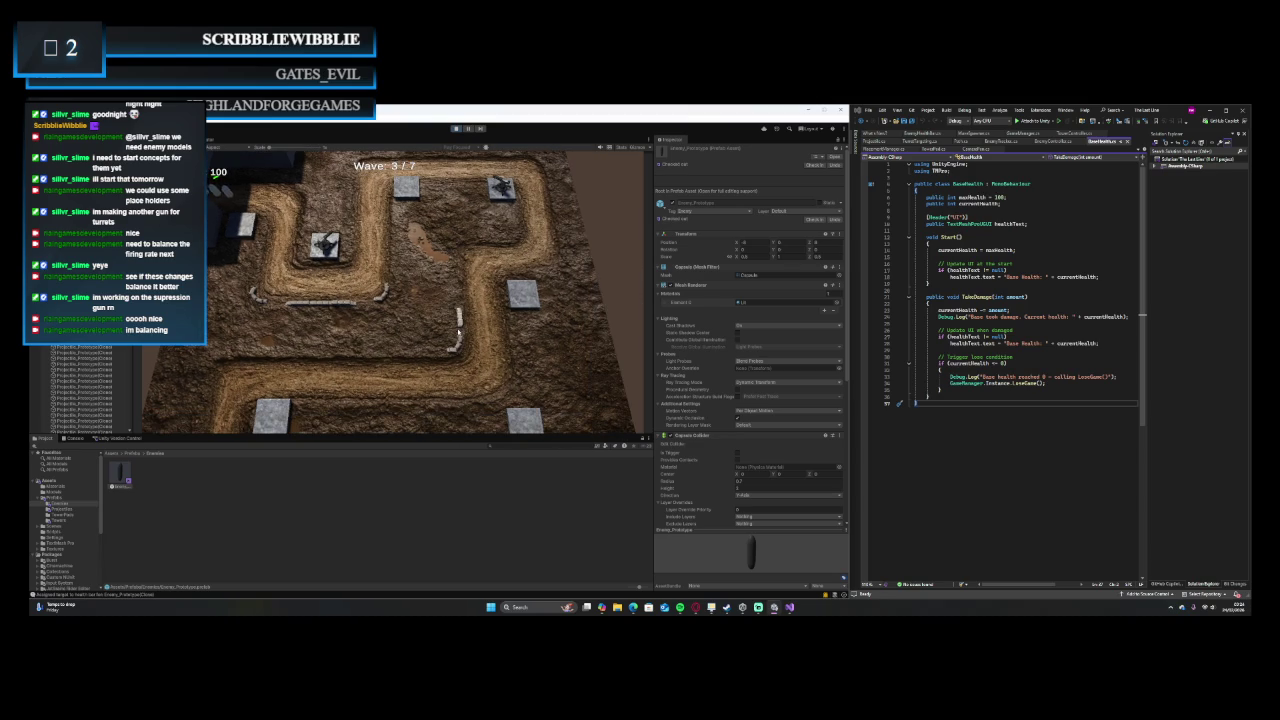
{"action": "key", "text": "a"}
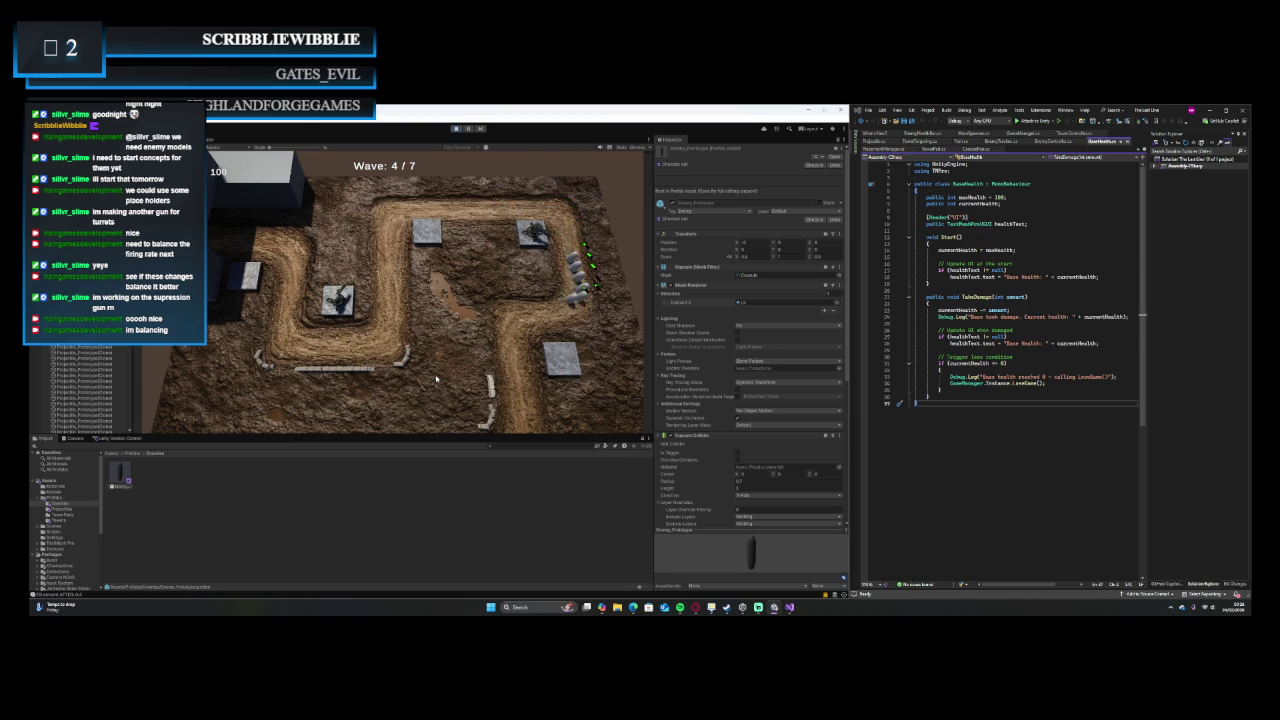
{"action": "key", "text": "w"}
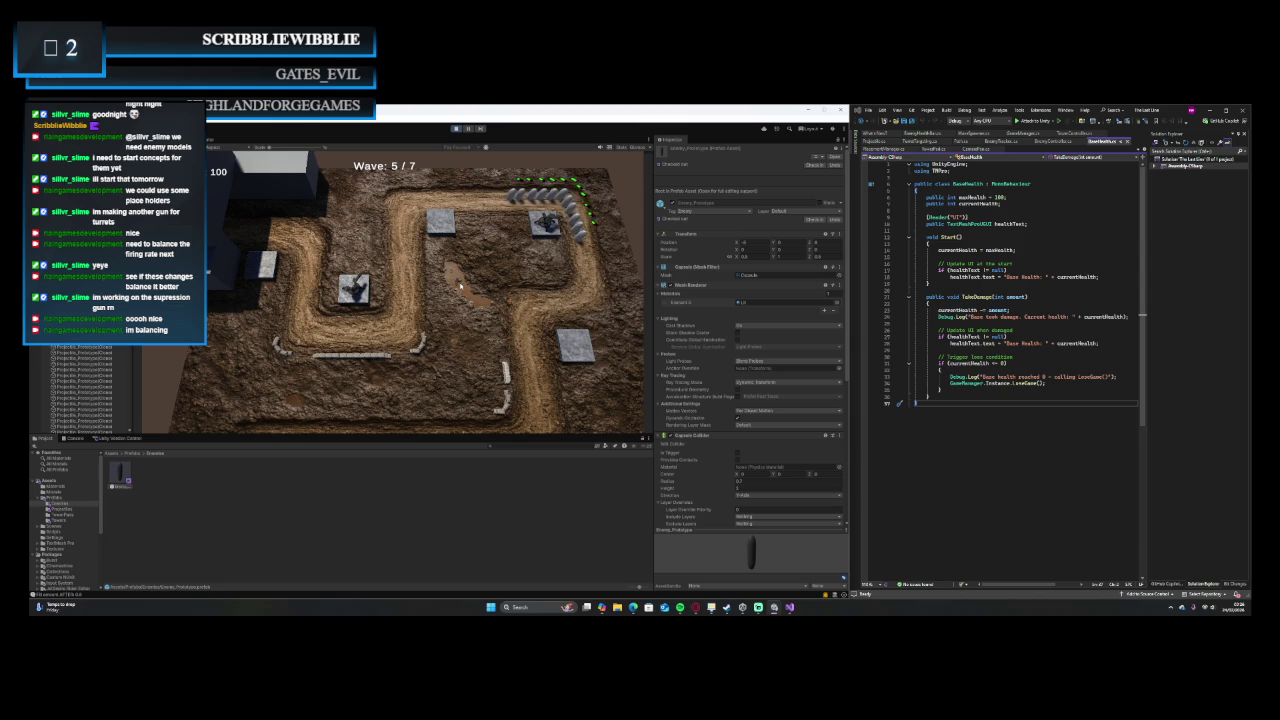
Step: Tilt the game camera to reframe the map as the waves advance
{"action": "left_click_drag", "start_coordinate": [460, 287], "coordinate": [499, 263]}
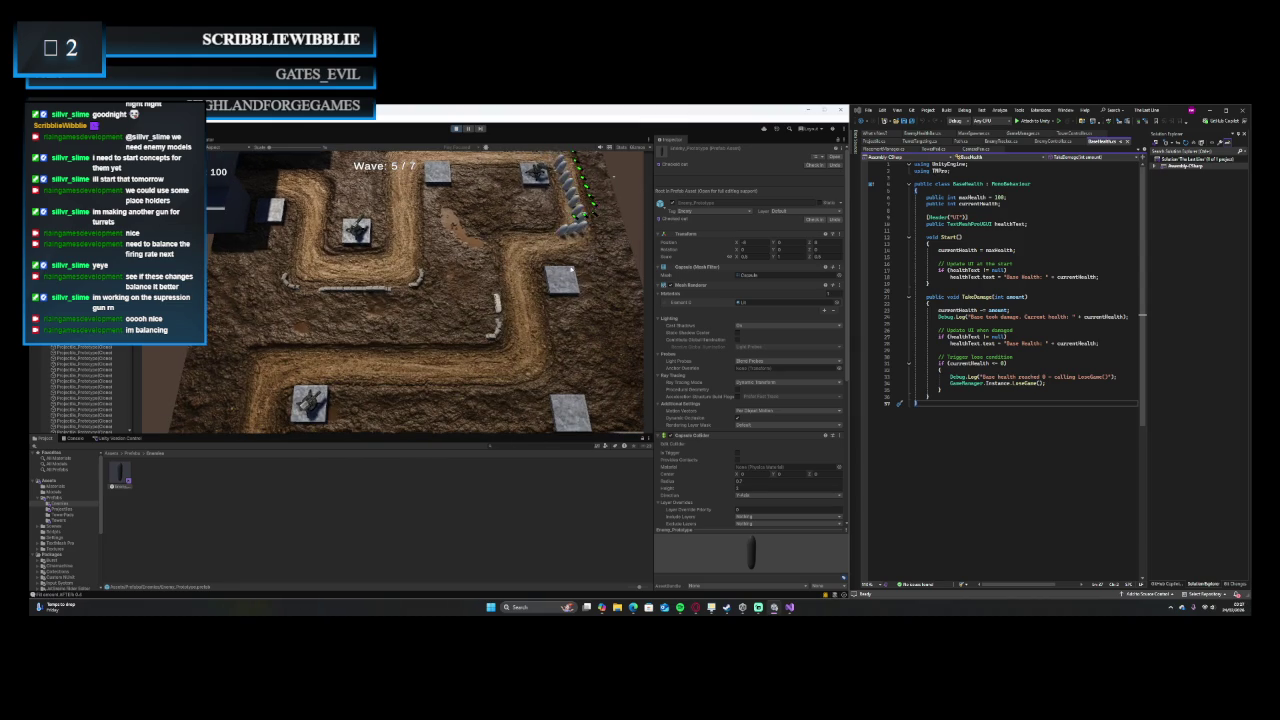
Step: Place a turret on an empty tile and rotate the game camera as waves continue
{"action": "left_click", "coordinate": [571, 268]}
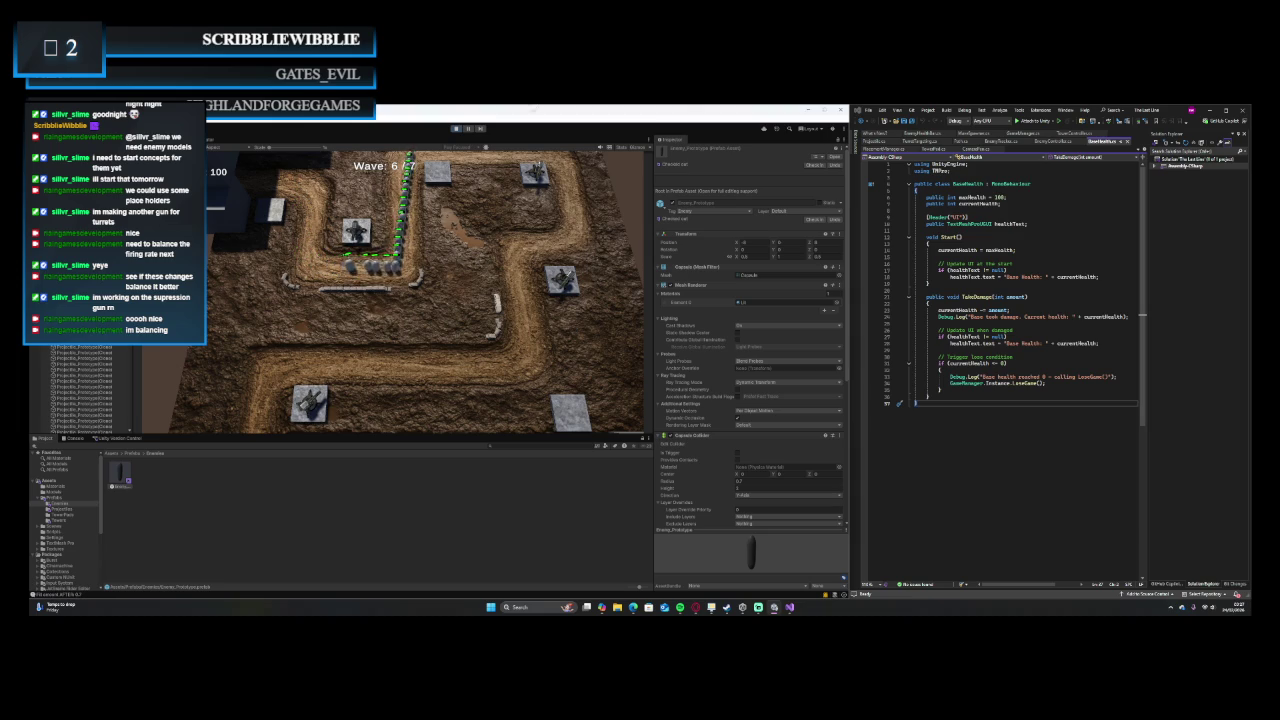
{"action": "key", "text": "q"}
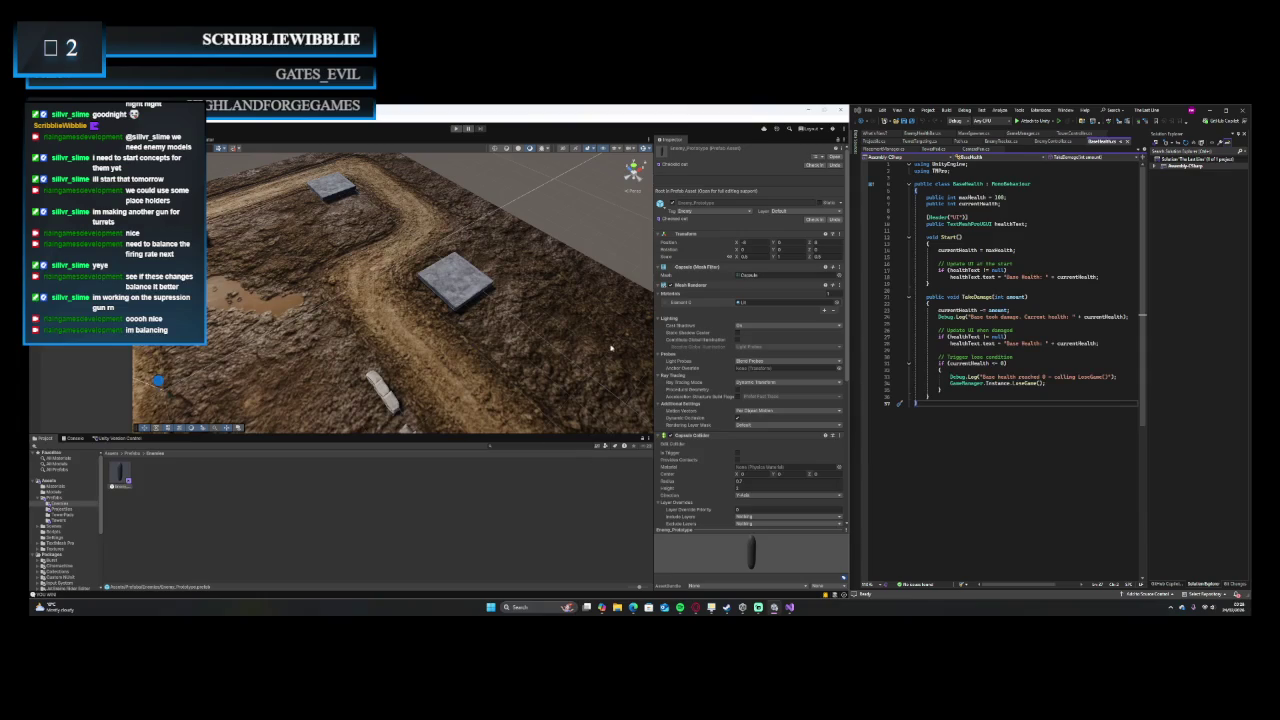
{"action": "scroll", "coordinate": [487, 357], "scroll_direction": "down", "scroll_amount": 5}
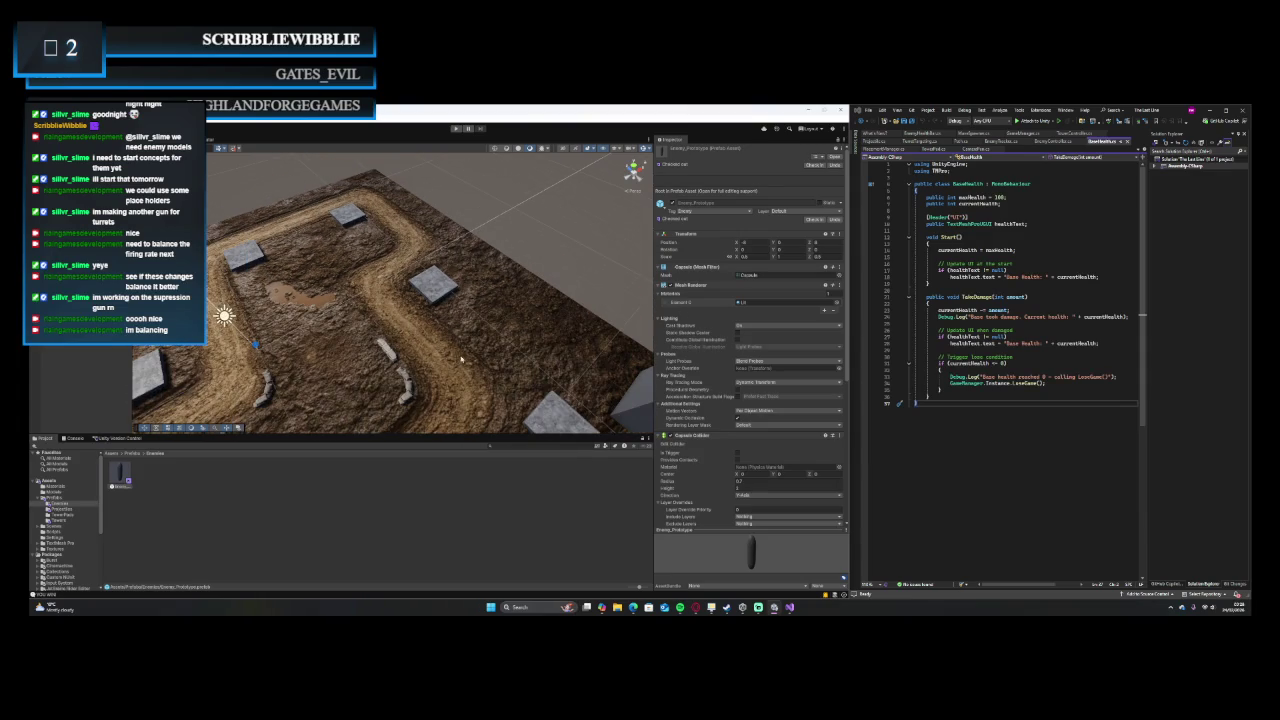
{"action": "left_click_drag", "start_coordinate": [471, 337], "coordinate": [547, 282]}
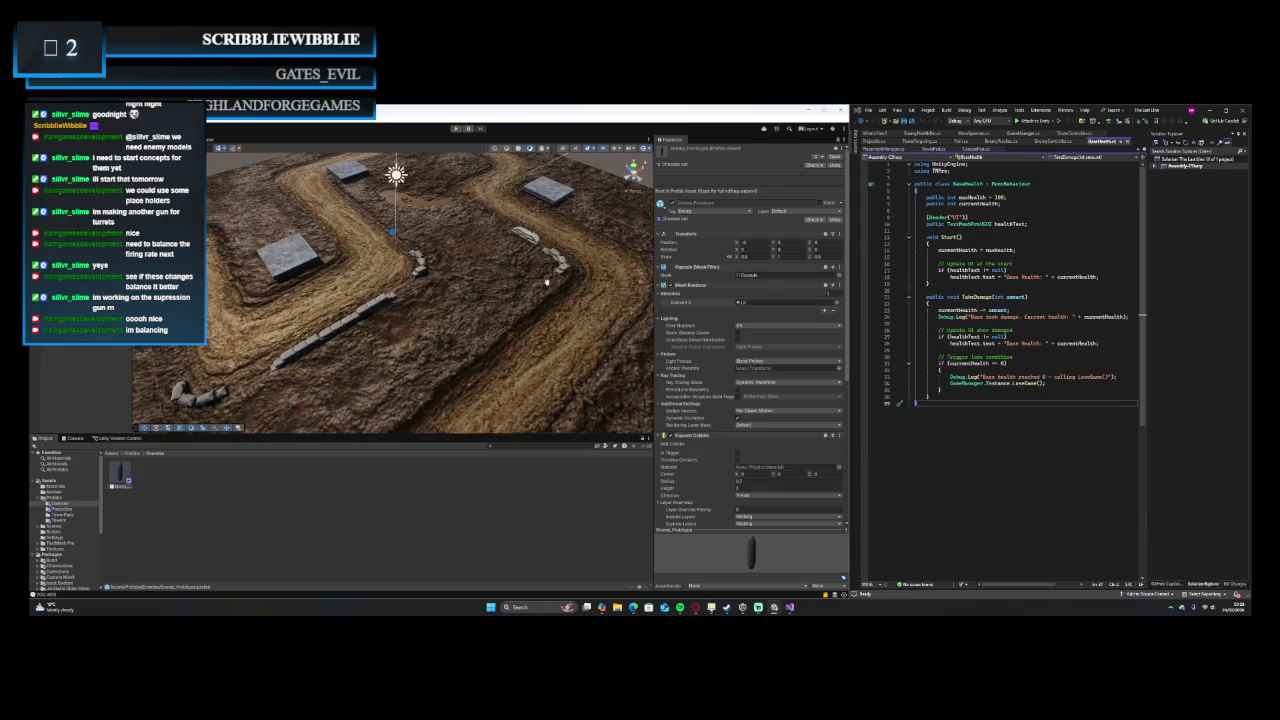
{"action": "left_click_drag", "start_coordinate": [338, 365], "coordinate": [417, 341]}
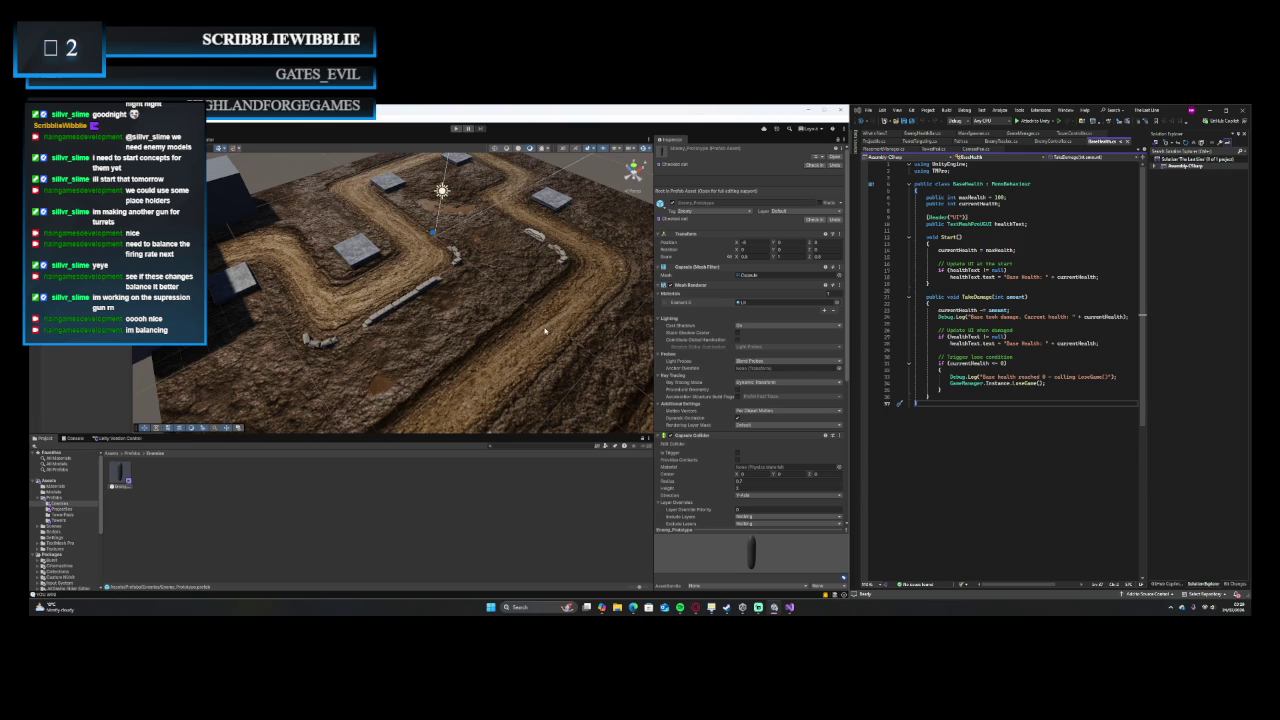
Step: Check the Enemy_Prototype's Damage and Speed in Enemy Controller, then open the Projectiles folder
{"action": "scroll", "coordinate": [545, 330], "scroll_direction": "down", "scroll_amount": 2}
{"action": "left_click_drag", "start_coordinate": [545, 330], "coordinate": [529, 338]}
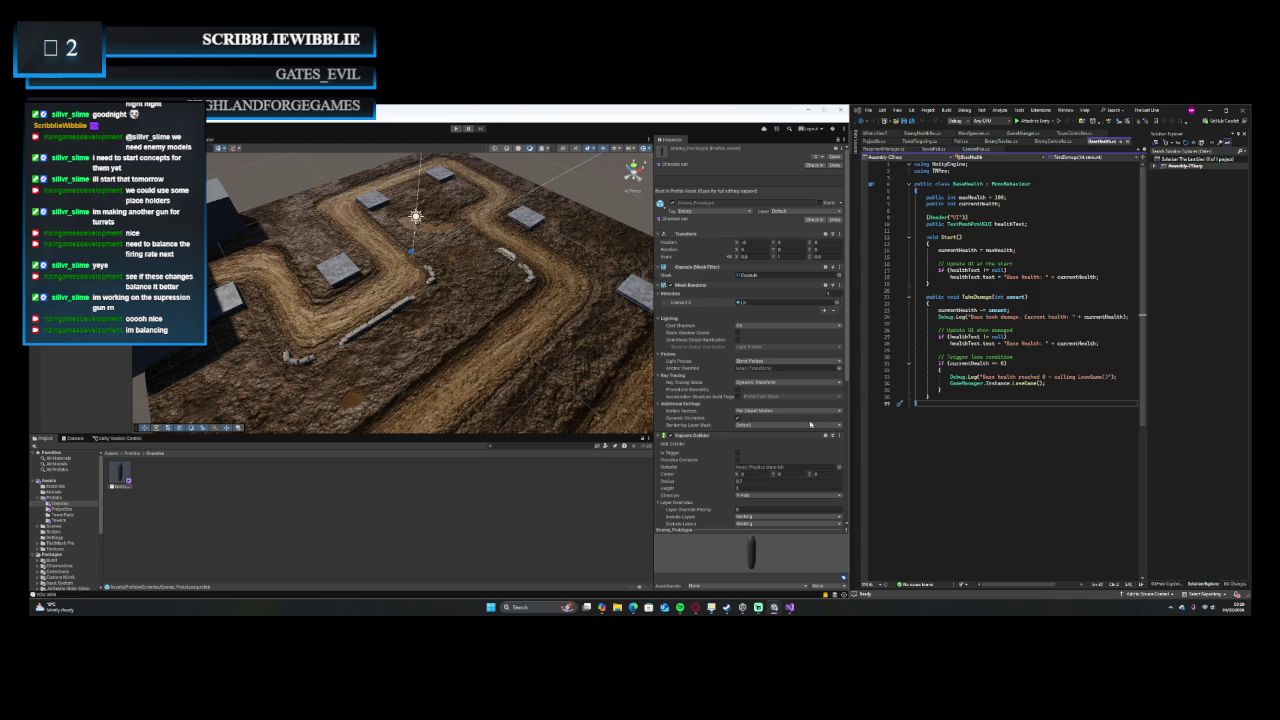
{"action": "scroll", "coordinate": [810, 425], "scroll_direction": "down", "scroll_amount": 5}
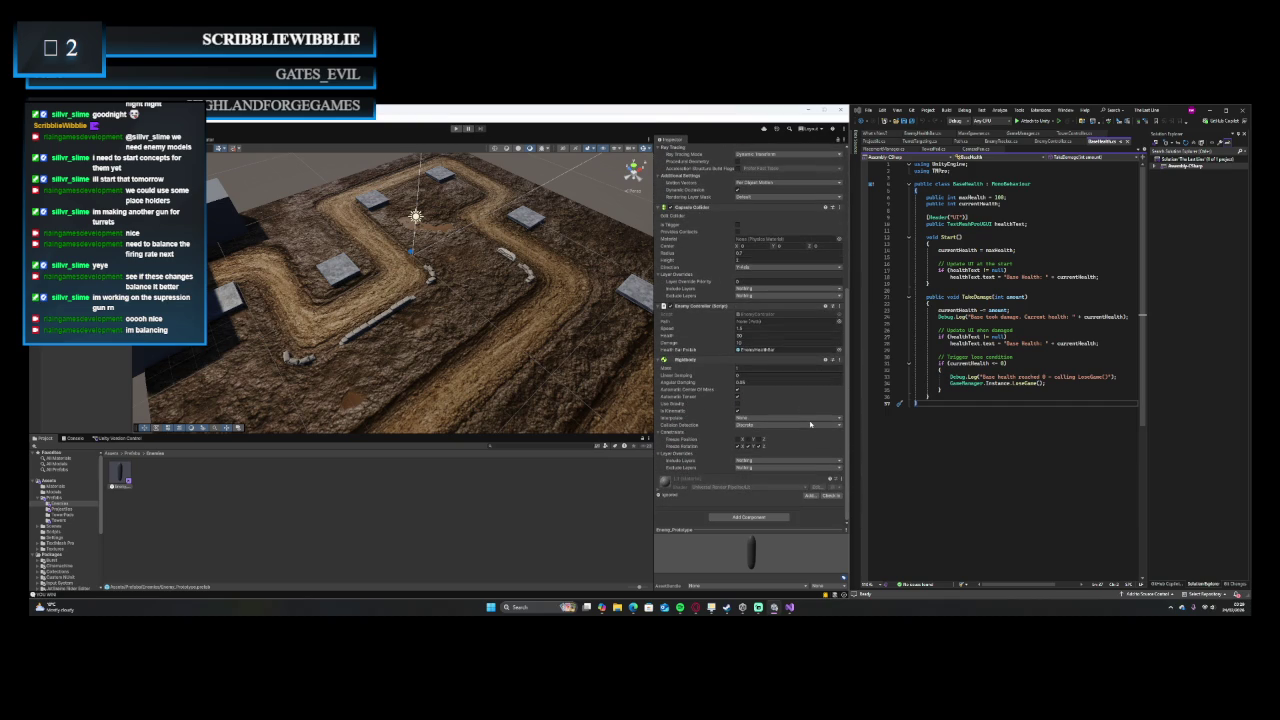
{"action": "left_click", "coordinate": [757, 343]}
{"action": "left_click", "coordinate": [747, 328]}
{"action": "left_click", "coordinate": [116, 474]}
{"action": "left_click", "coordinate": [59, 509]}
Step: Select the Projectile_Prototype prefab and view its Projectile.cs Bullet script in Visual Studio
{"action": "left_click", "coordinate": [120, 475]}
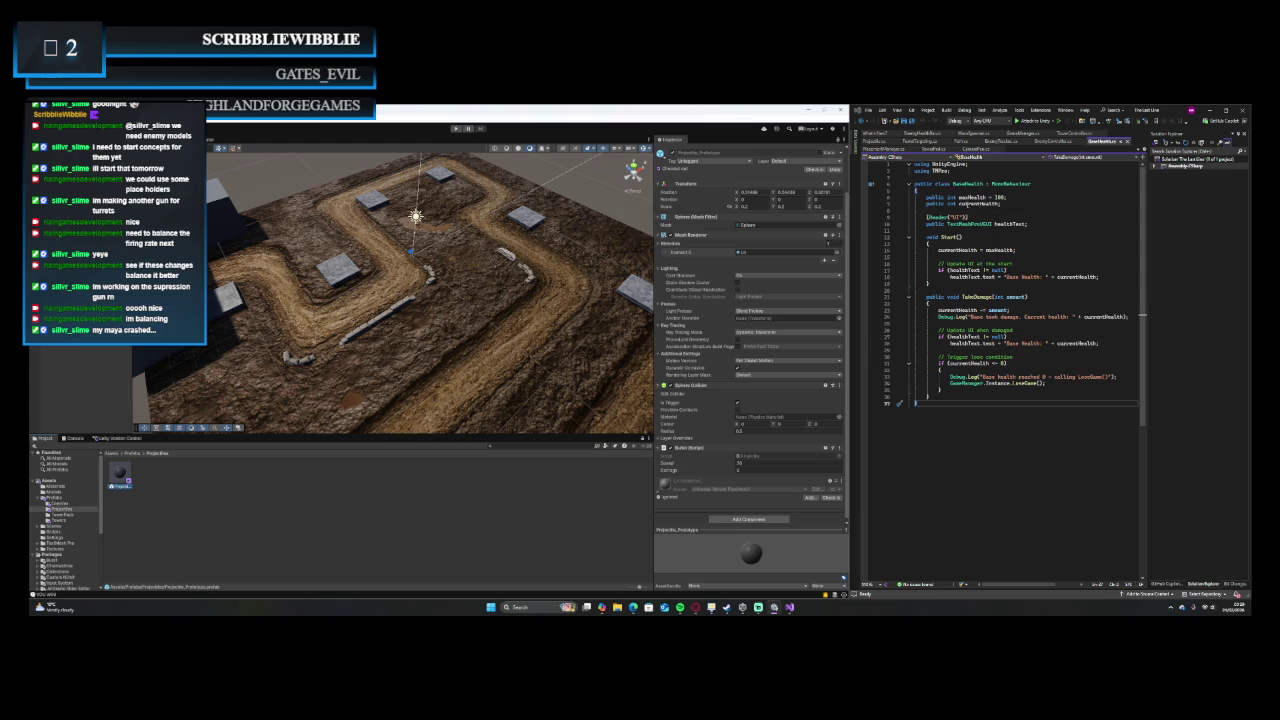
{"action": "left_click", "coordinate": [874, 141]}
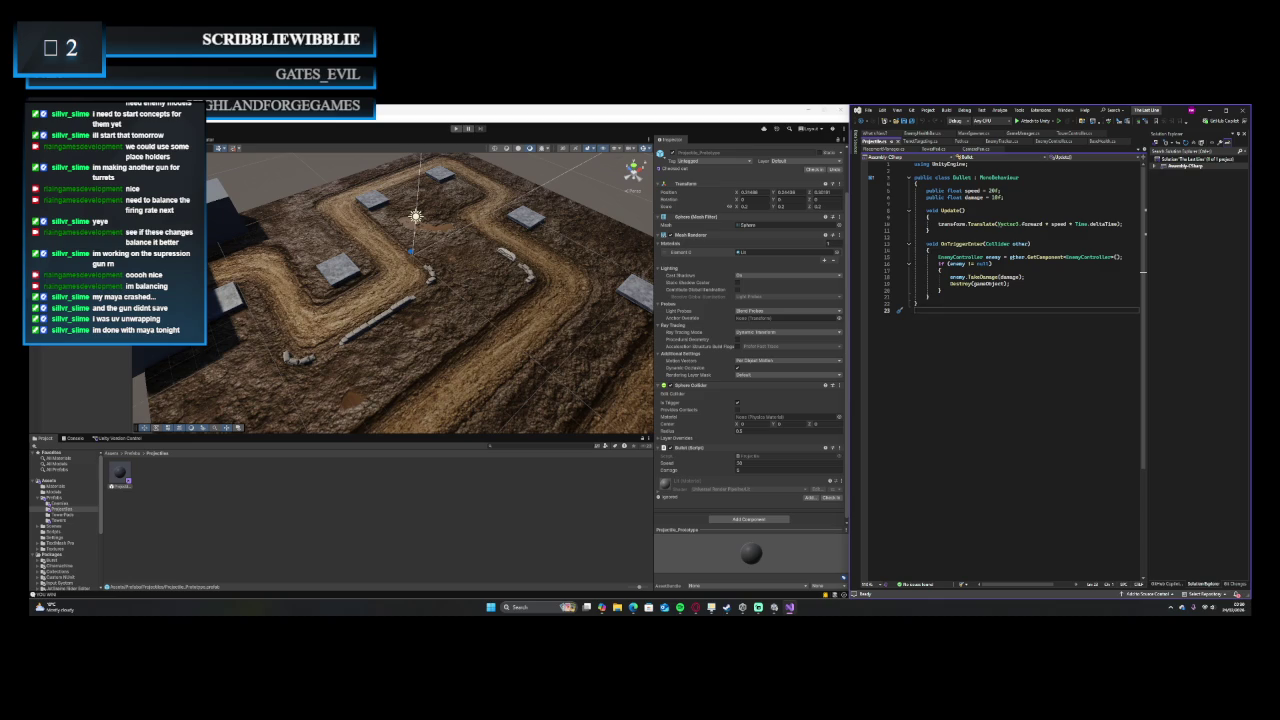
{"action": "key", "text": "super+e"}
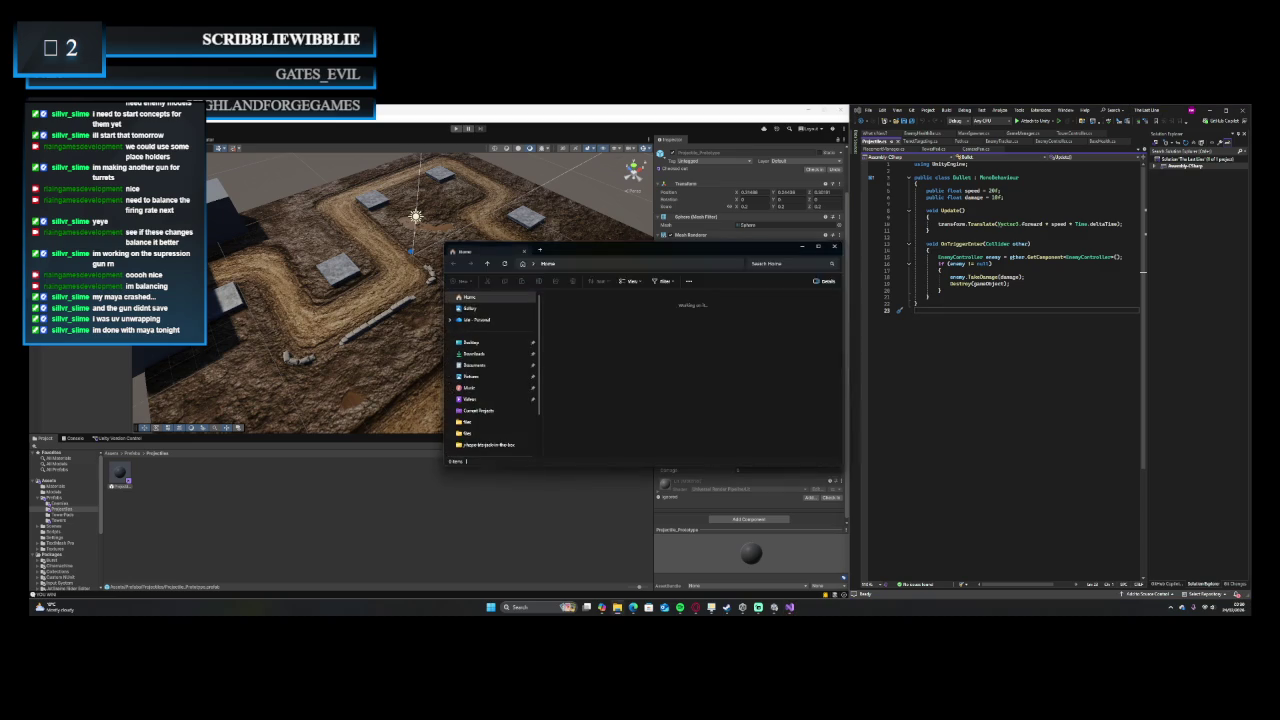
{"action": "key", "text": "super+c"}
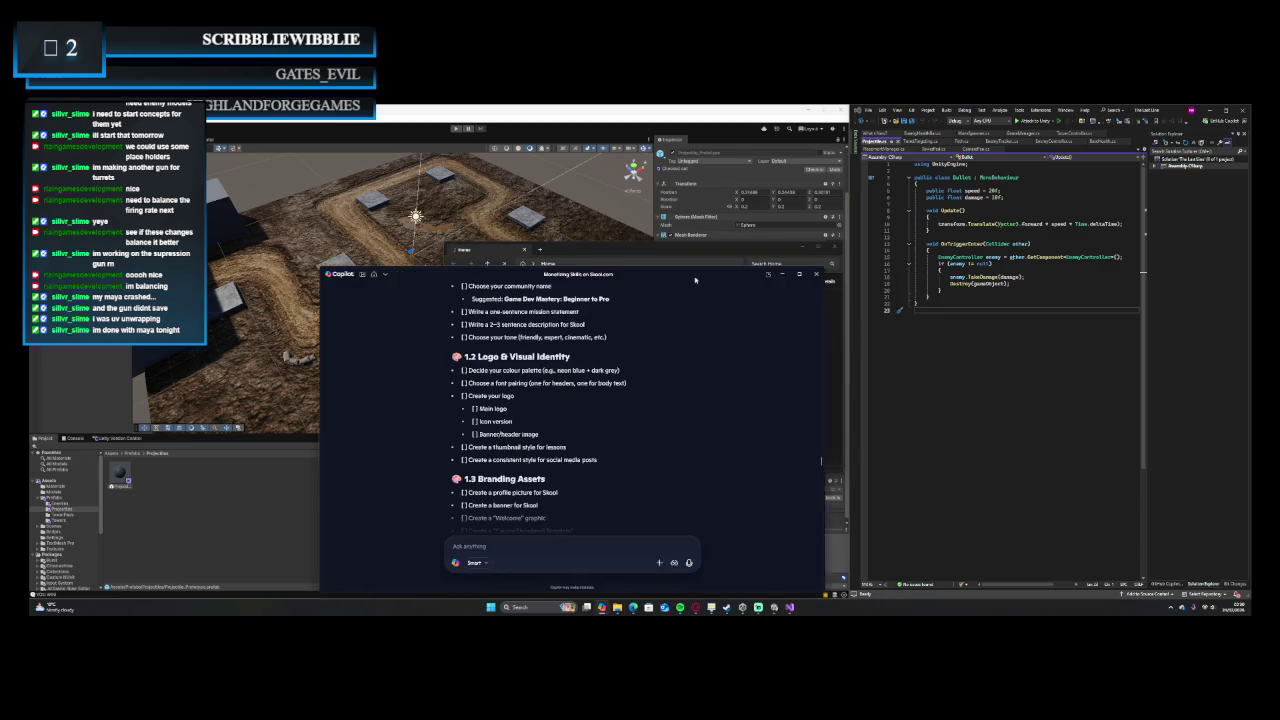
{"action": "key", "text": "alt+F4"}
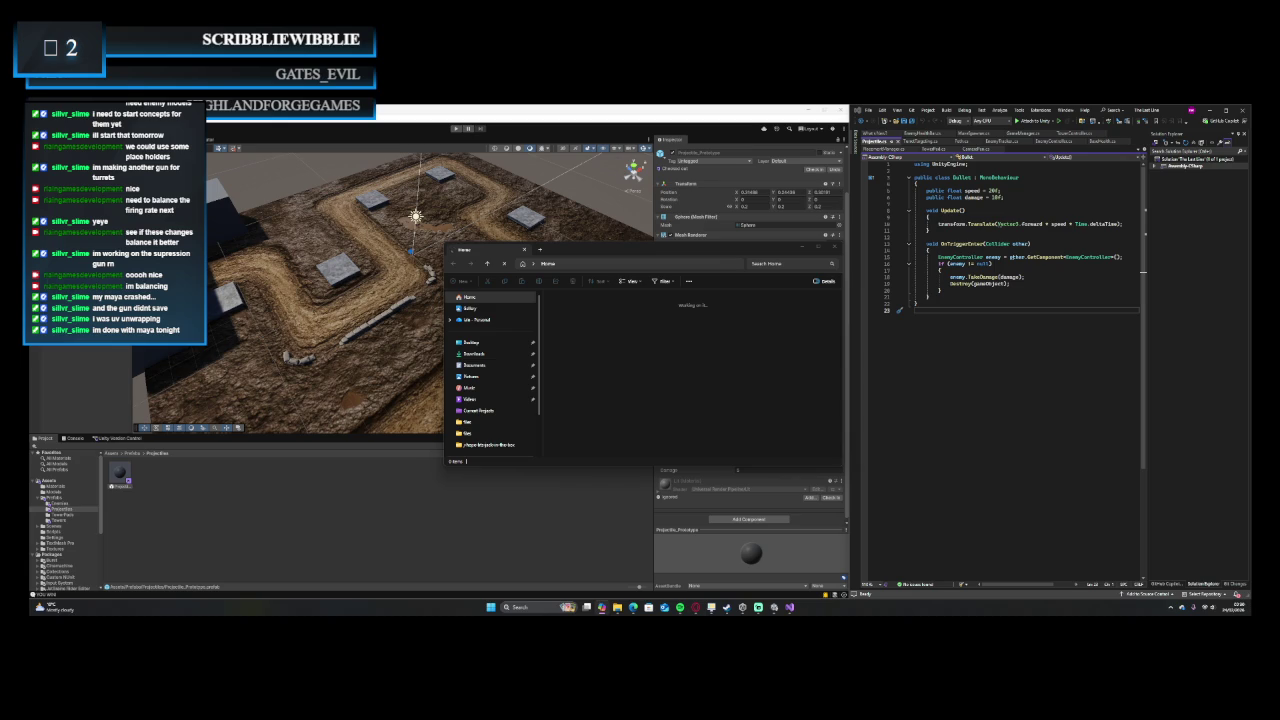
{"action": "left_click", "coordinate": [834, 248]}
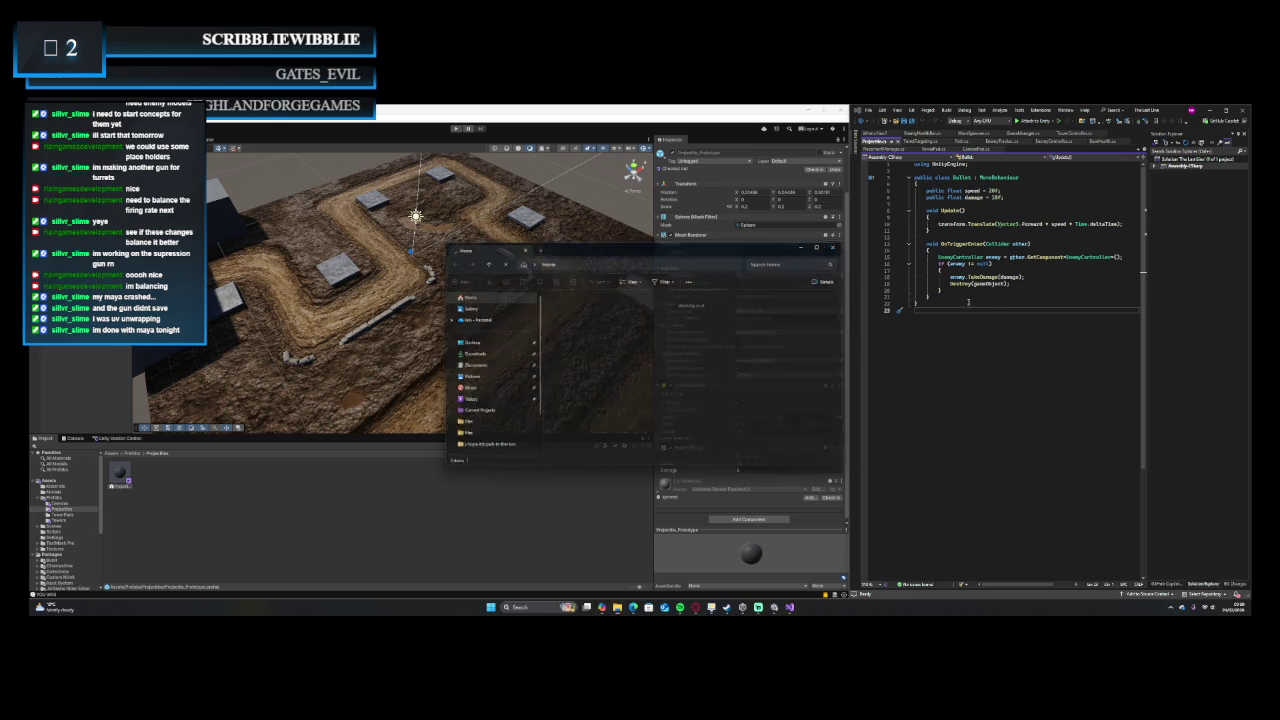
Step: Copy the entire Bullet script code out of Visual Studio
{"action": "left_click", "coordinate": [951, 305]}
{"action": "key", "text": "ctrl+a"}
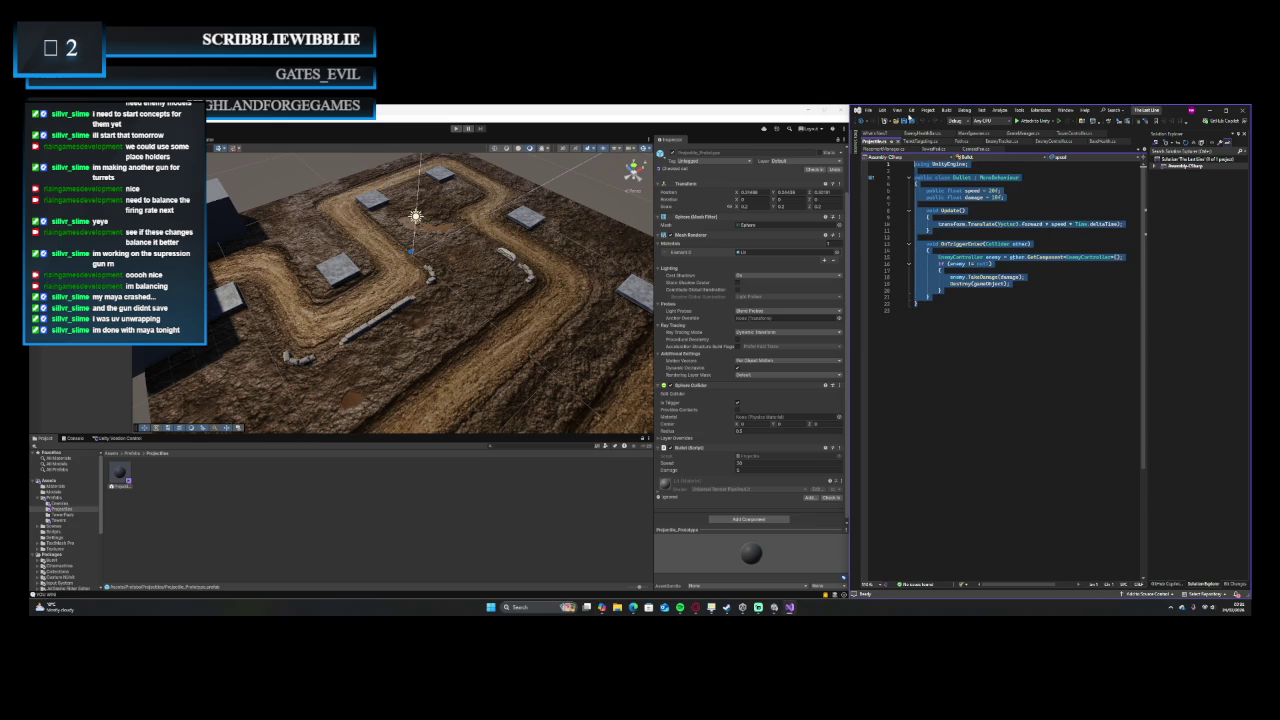
{"action": "right_click", "coordinate": [919, 281]}
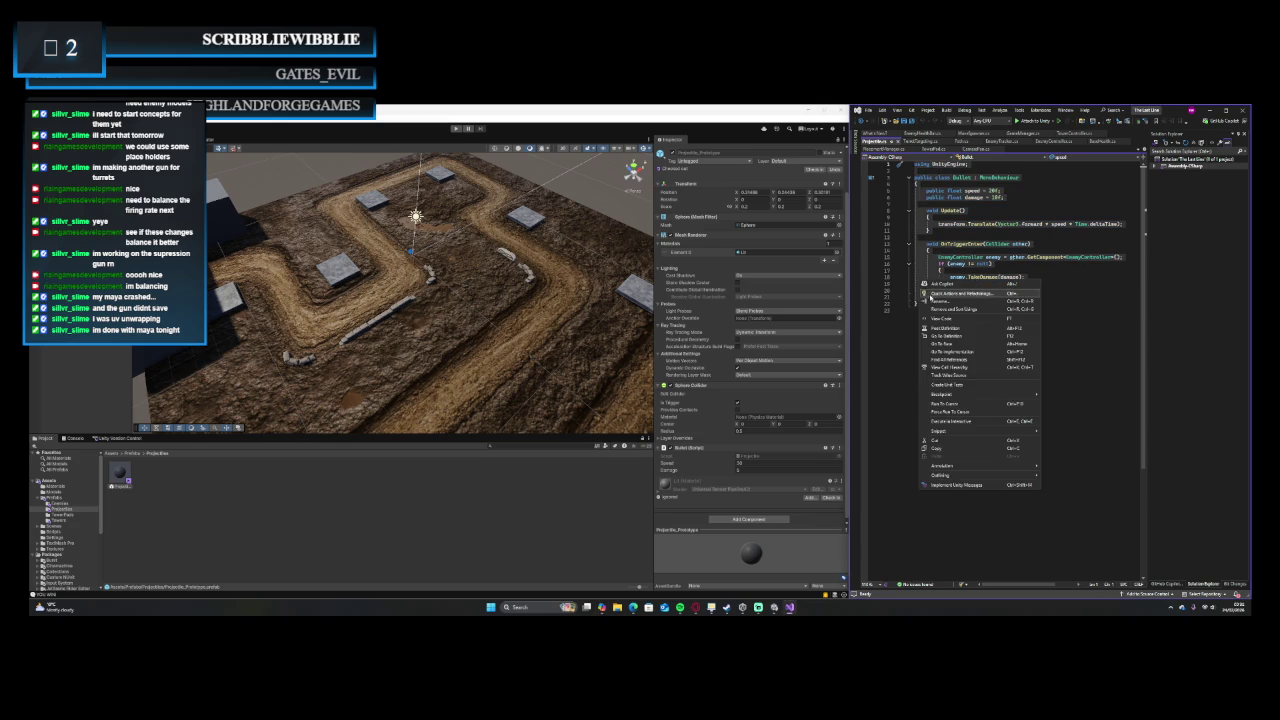
{"action": "left_click", "coordinate": [981, 452]}
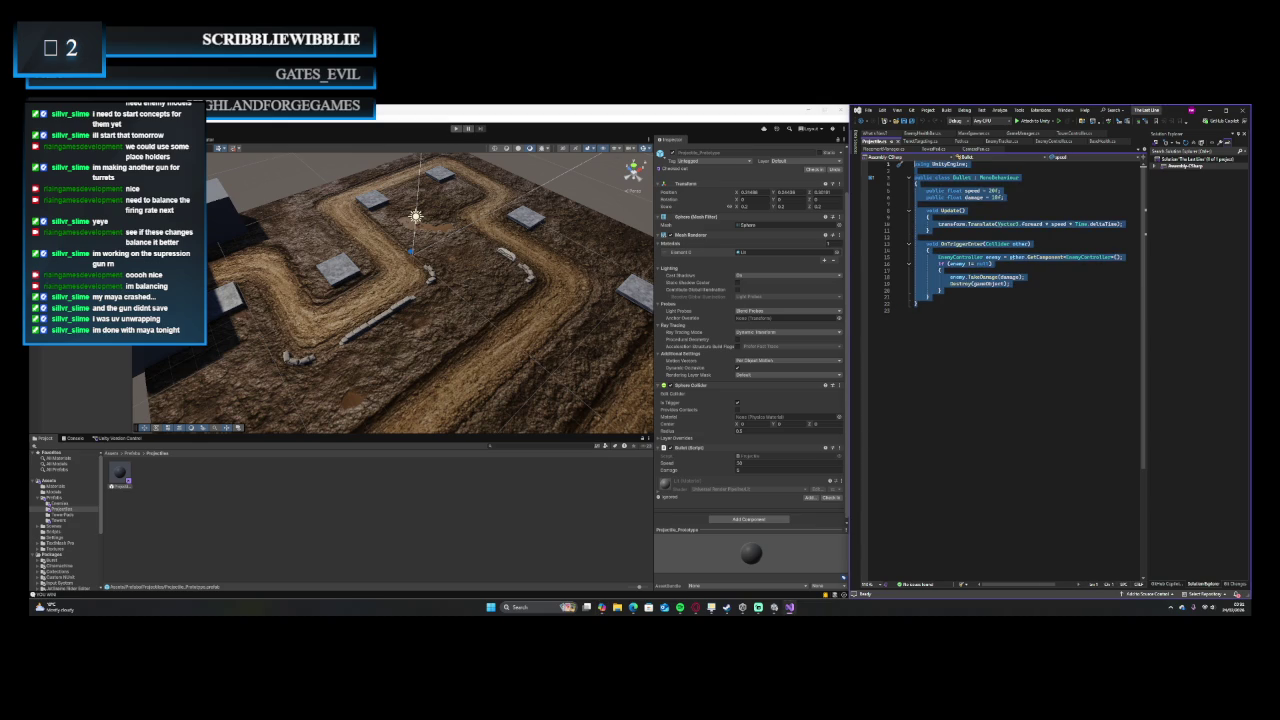
{"action": "key", "text": "alt+Tab"}
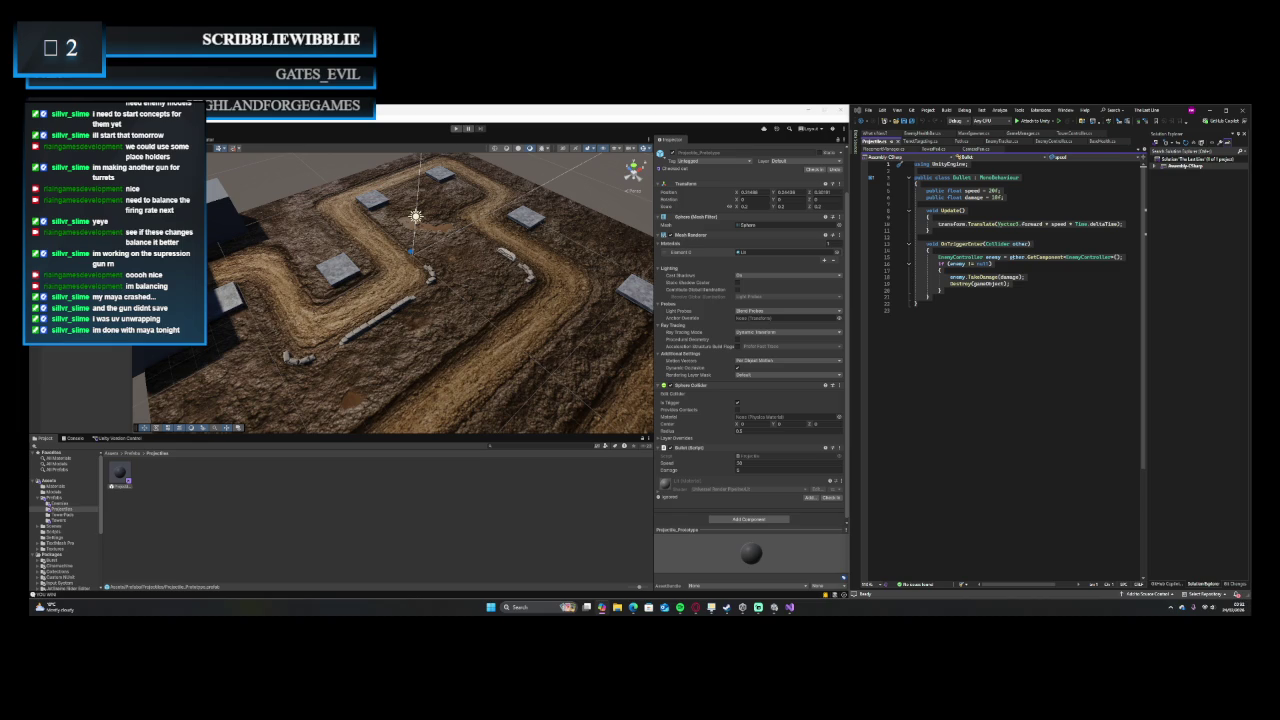
Step: Replace the Bullet script with self-destroying bullet code, Save All, and start the Unity play test
{"action": "left_click", "coordinate": [909, 336]}
{"action": "key", "text": "ctrl+a"}
{"action": "key", "text": "ctrl+v"}
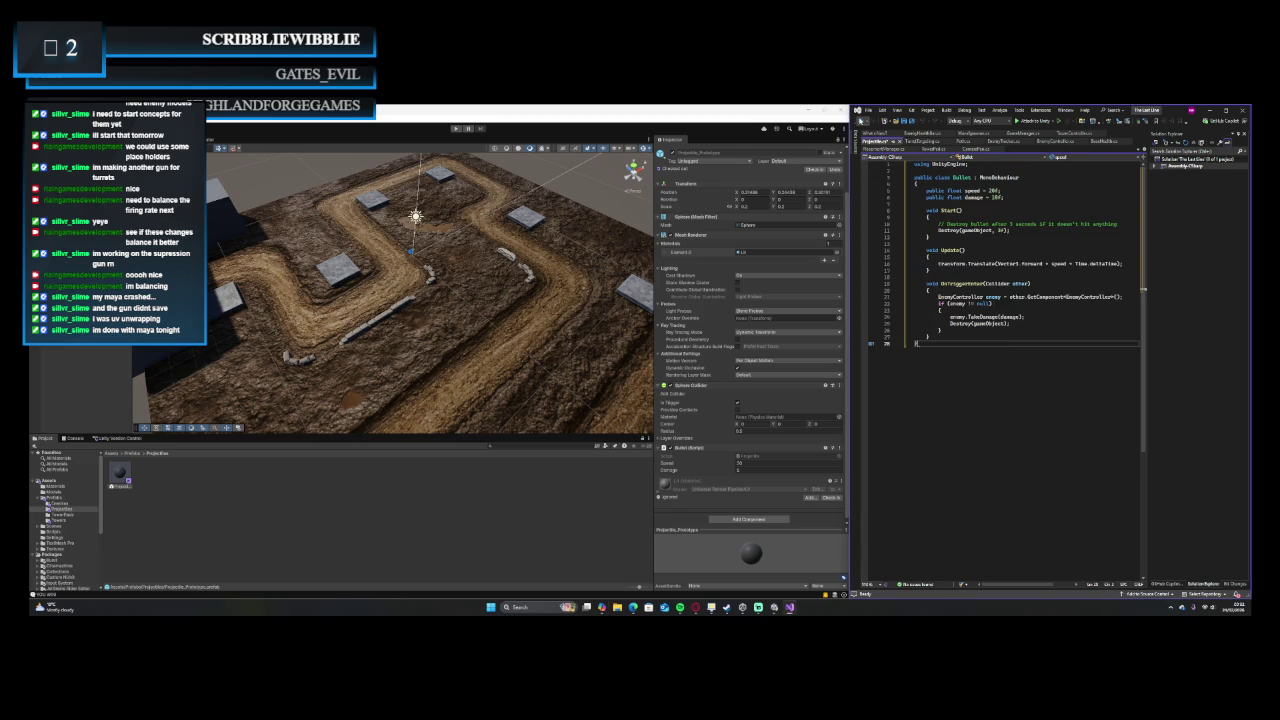
{"action": "key", "text": "Return"}
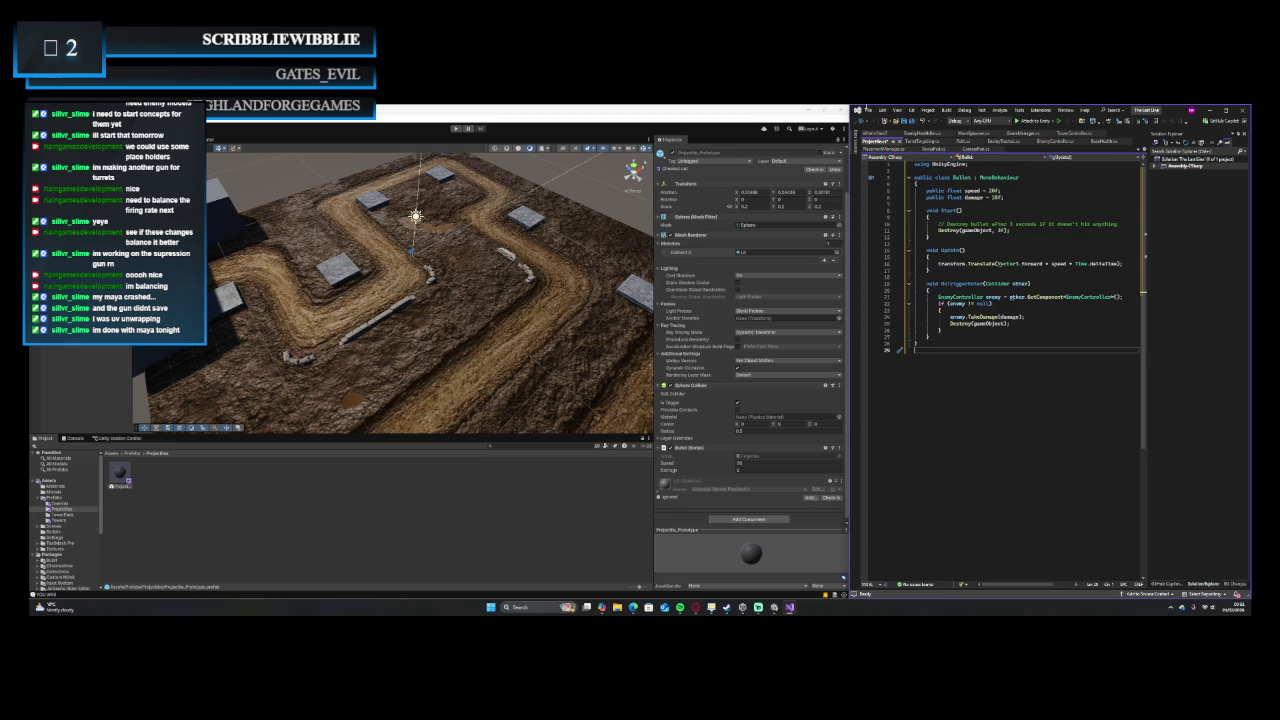
{"action": "left_click", "coordinate": [869, 110]}
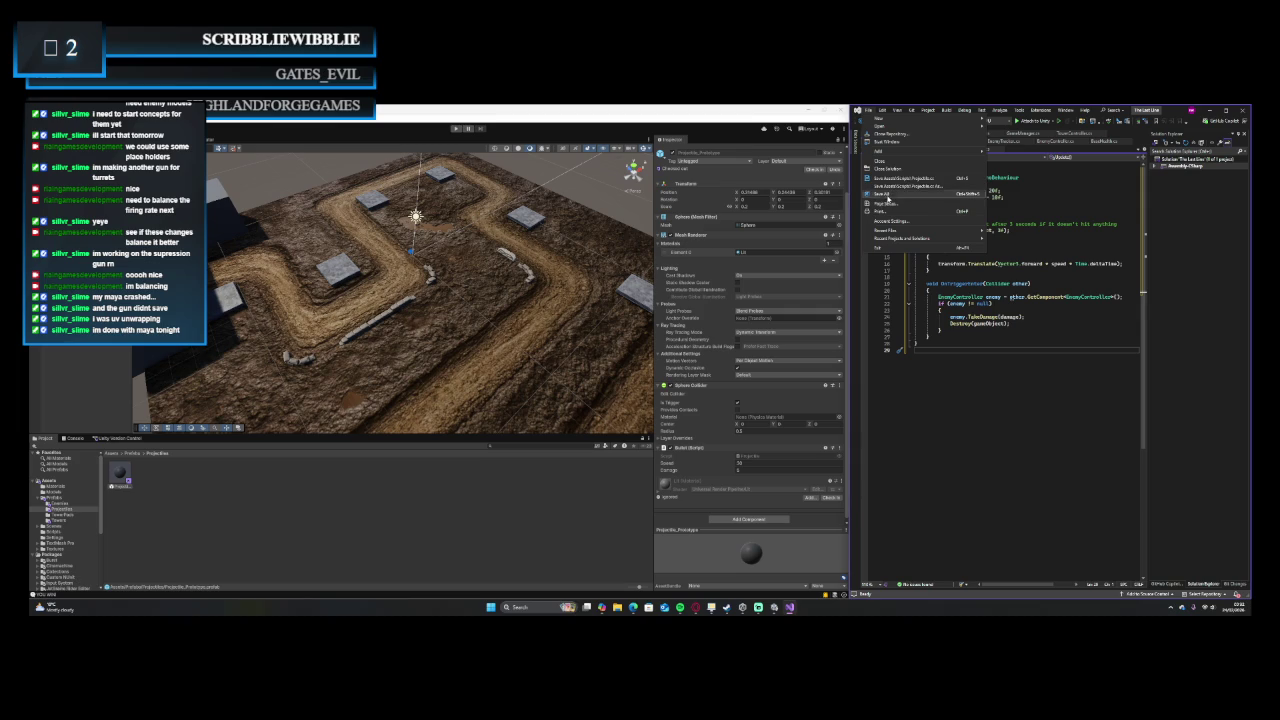
{"action": "left_click", "coordinate": [887, 197]}
{"action": "left_click", "coordinate": [312, 541]}
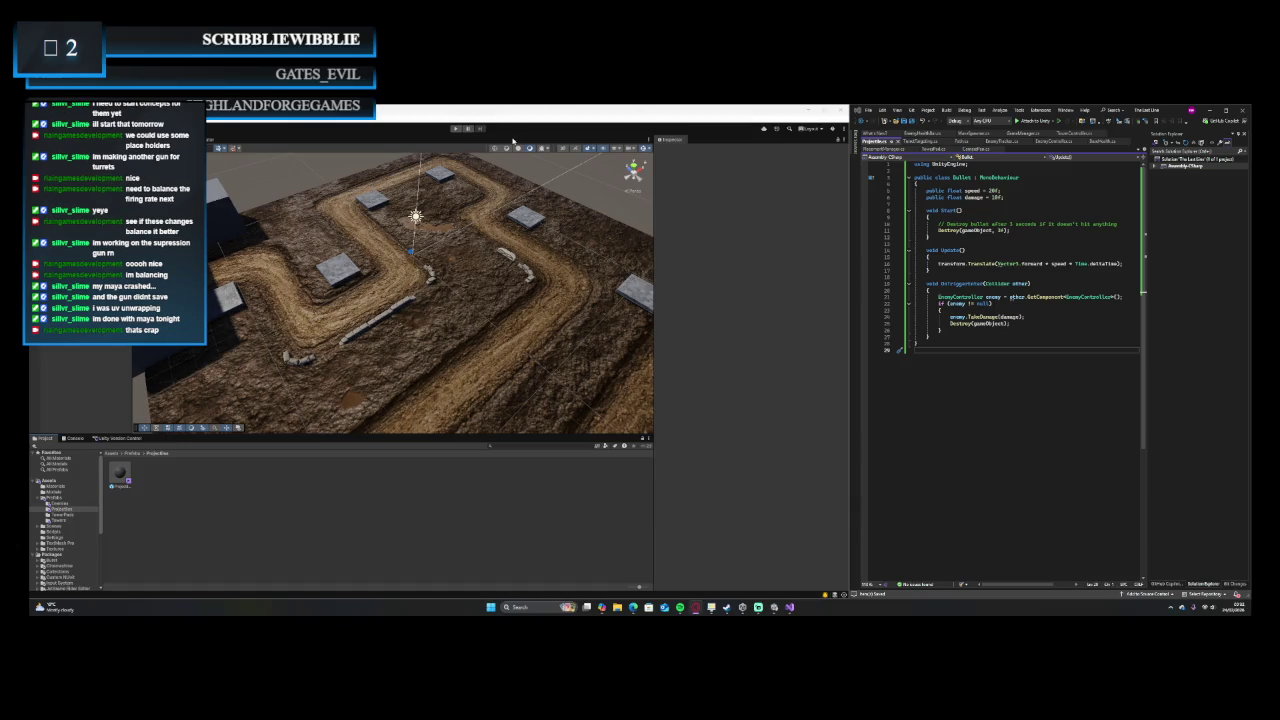
{"action": "left_click", "coordinate": [457, 128]}
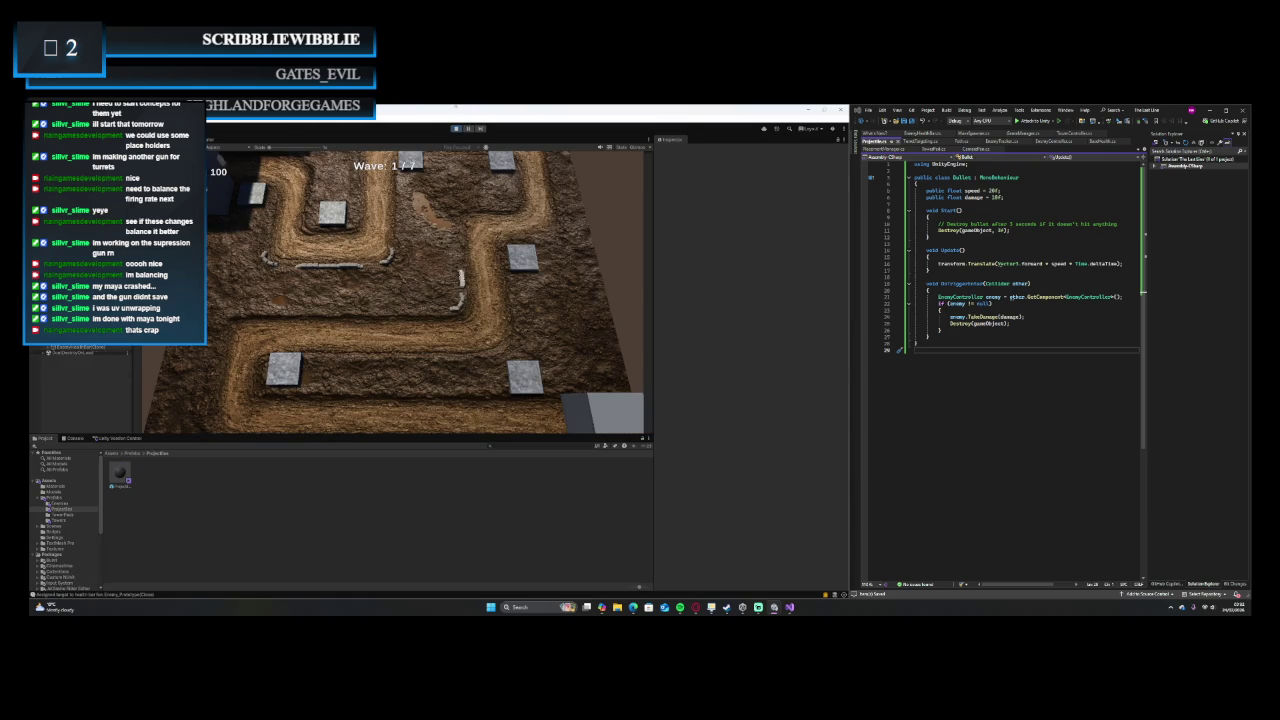
Step: Zoom out, place a turret on a stone tile, and let the game run to wave 5 of 7
{"action": "scroll", "coordinate": [526, 253], "scroll_direction": "down", "scroll_amount": 3}
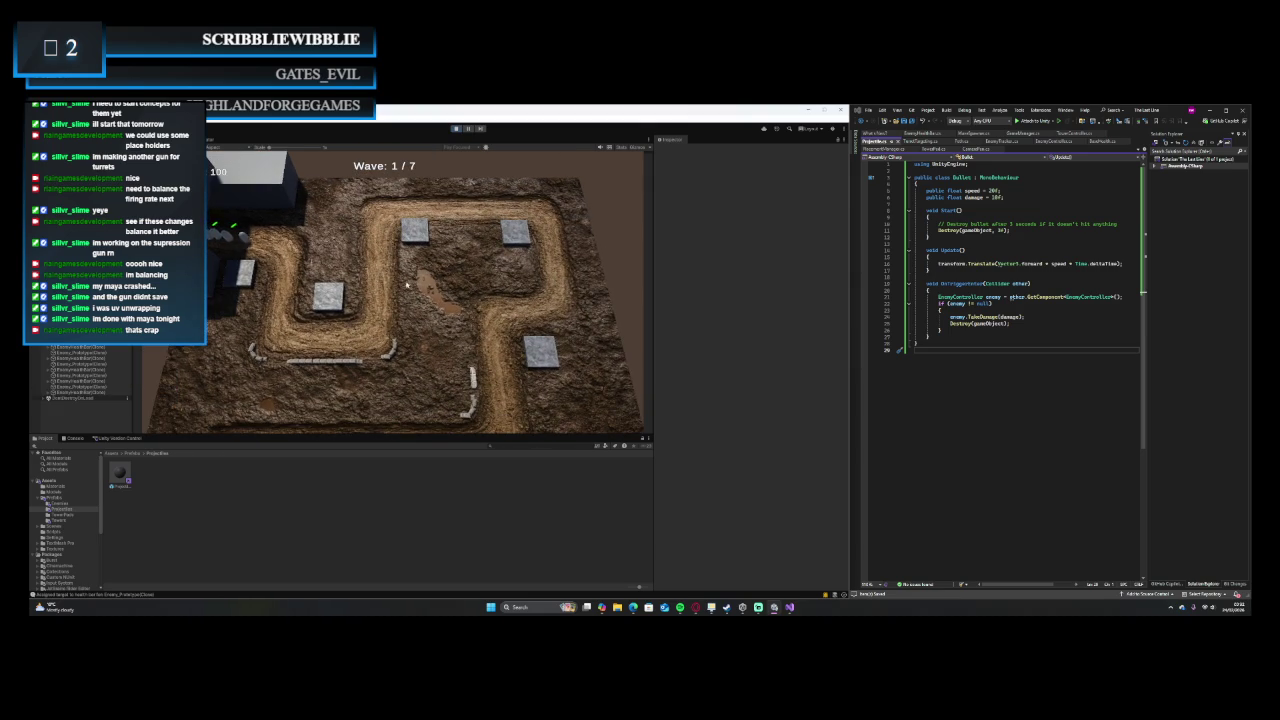
{"action": "left_click", "coordinate": [328, 294]}
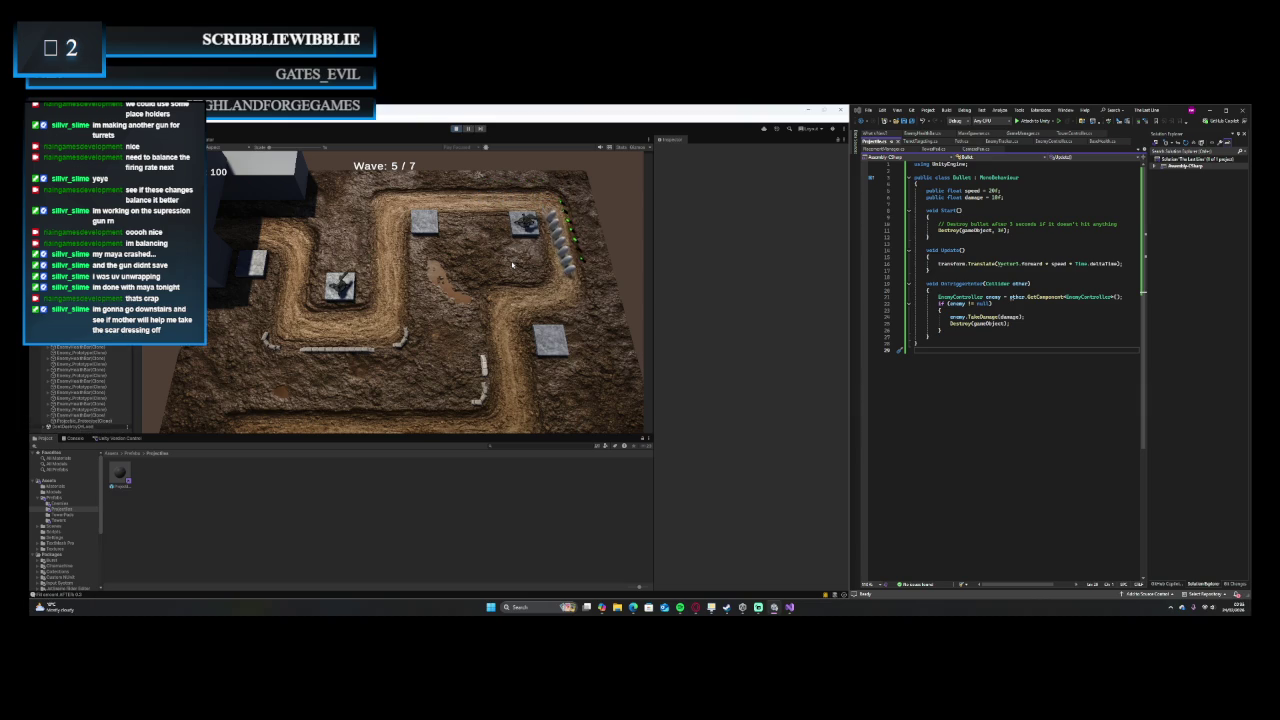
{"action": "key", "text": "s"}
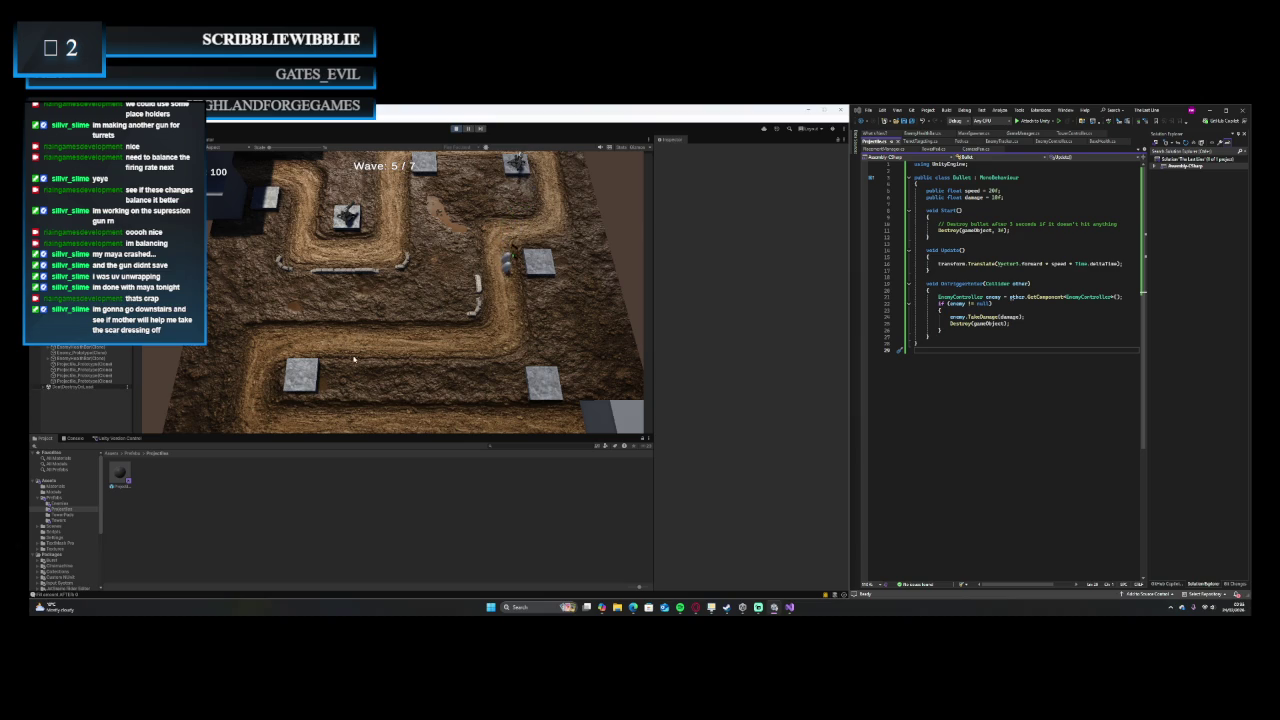
Step: Place another turret on an empty tile while panning the camera through the final waves
{"action": "left_click", "coordinate": [530, 376]}
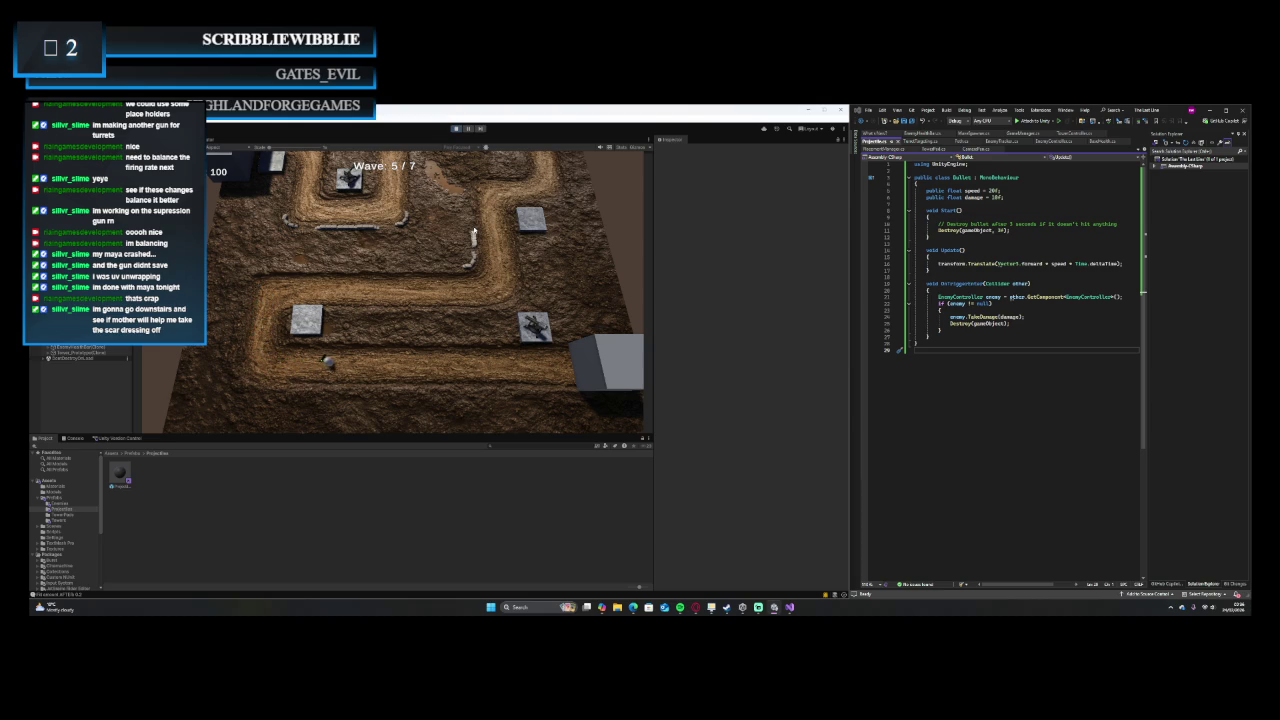
{"action": "key", "text": "w"}
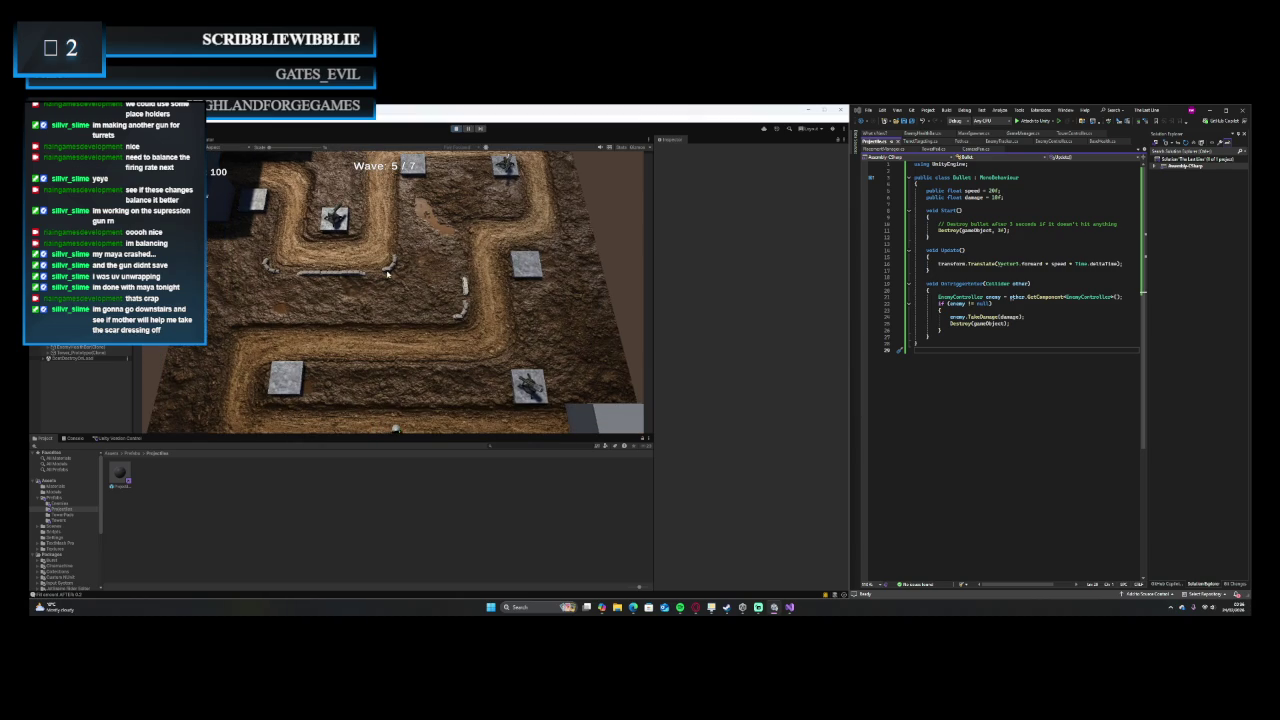
{"action": "key", "text": "e"}
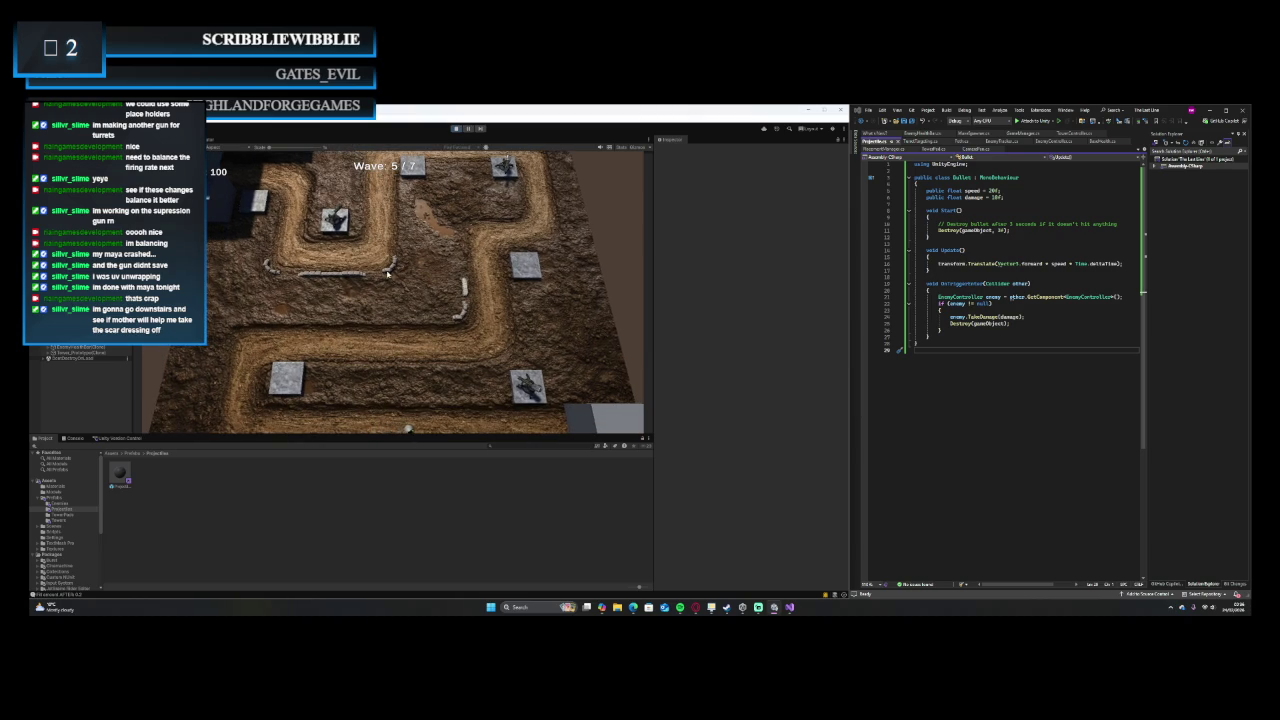
{"action": "key", "text": "s"}
{"action": "key", "text": "w"}
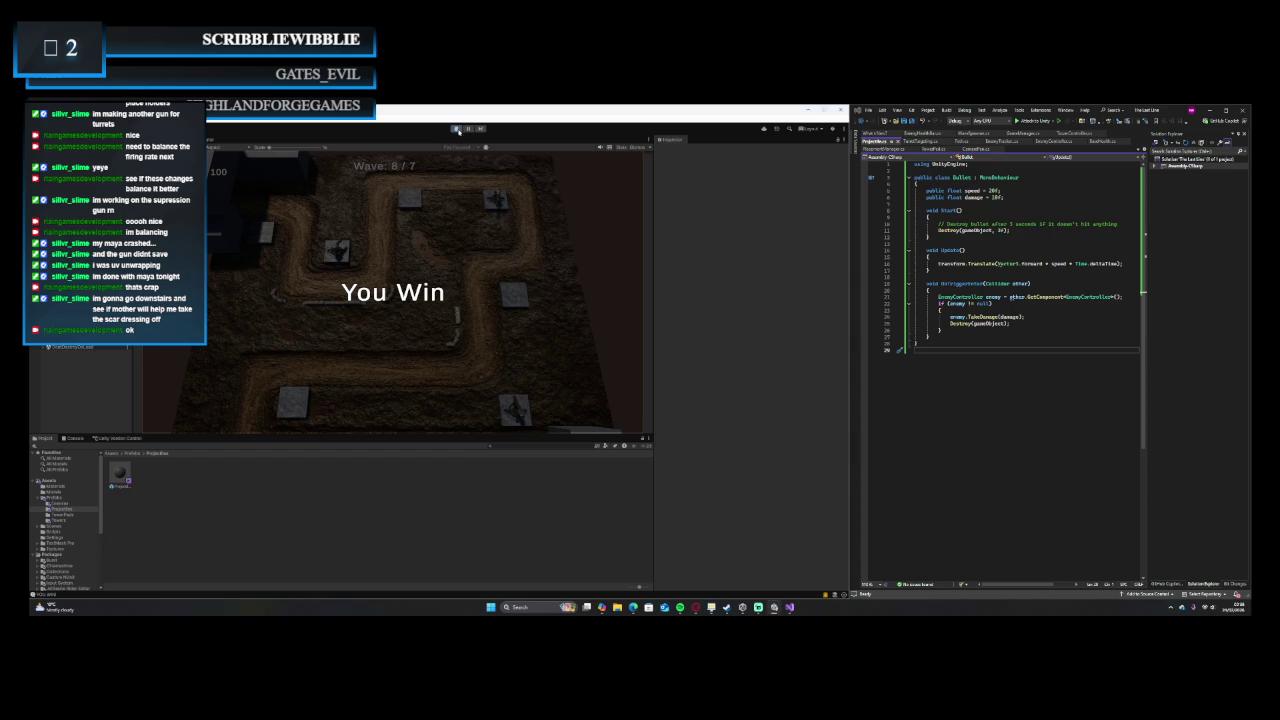
Step: Exit Play mode after the You Win screen and list the version control pending changes
{"action": "left_click", "coordinate": [457, 129]}
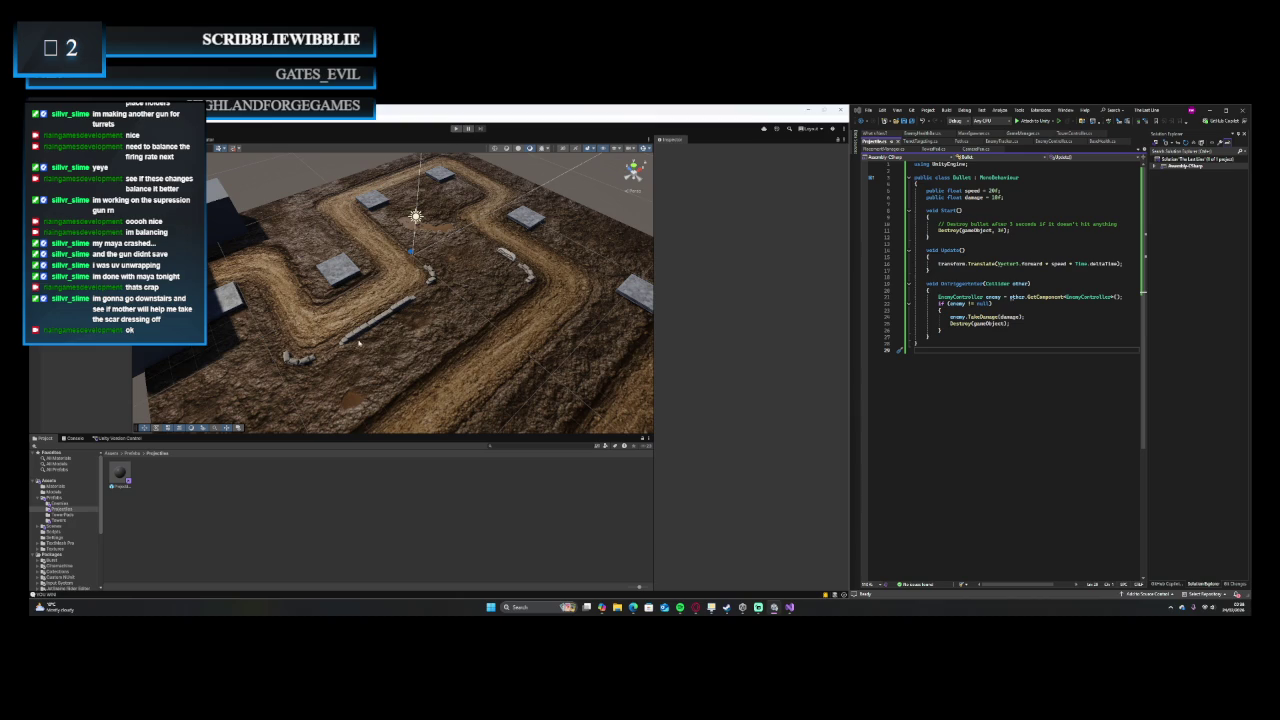
{"action": "left_click", "coordinate": [107, 442]}
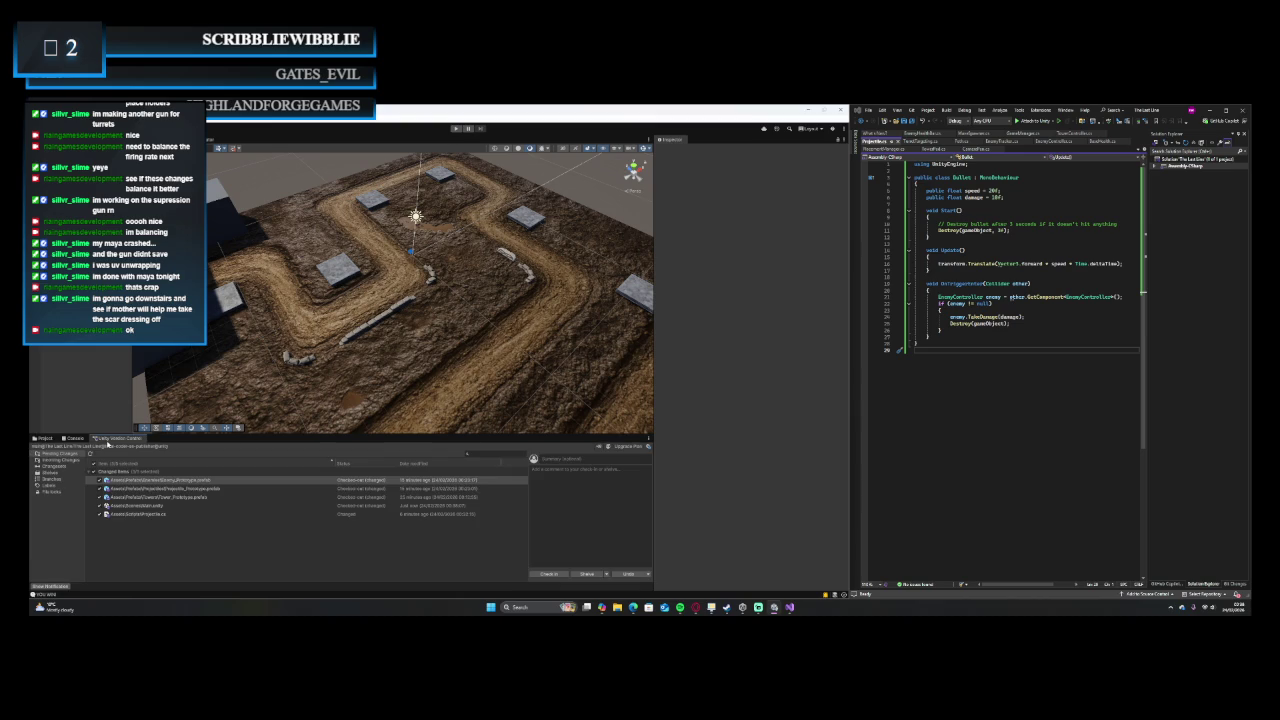
Step: Check in the pending changes to Unity Version Control and return to the Project tab
{"action": "left_click", "coordinate": [555, 574]}
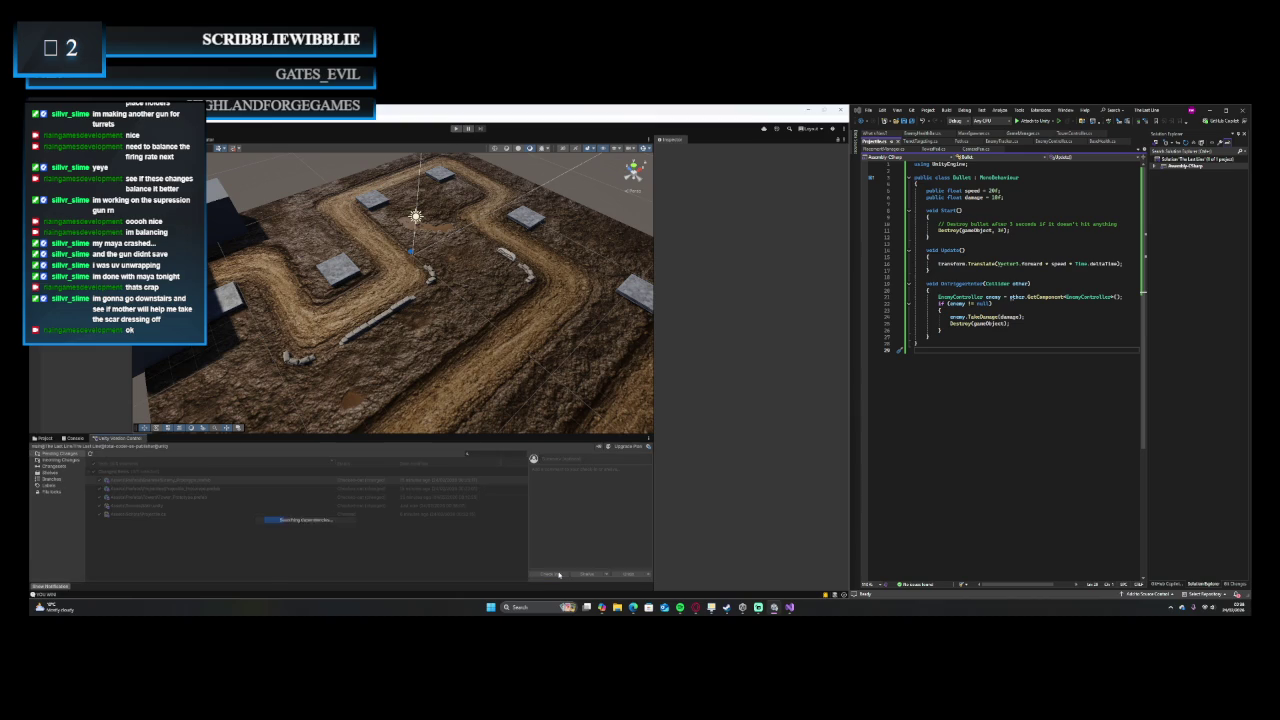
{"action": "left_click", "coordinate": [45, 438]}
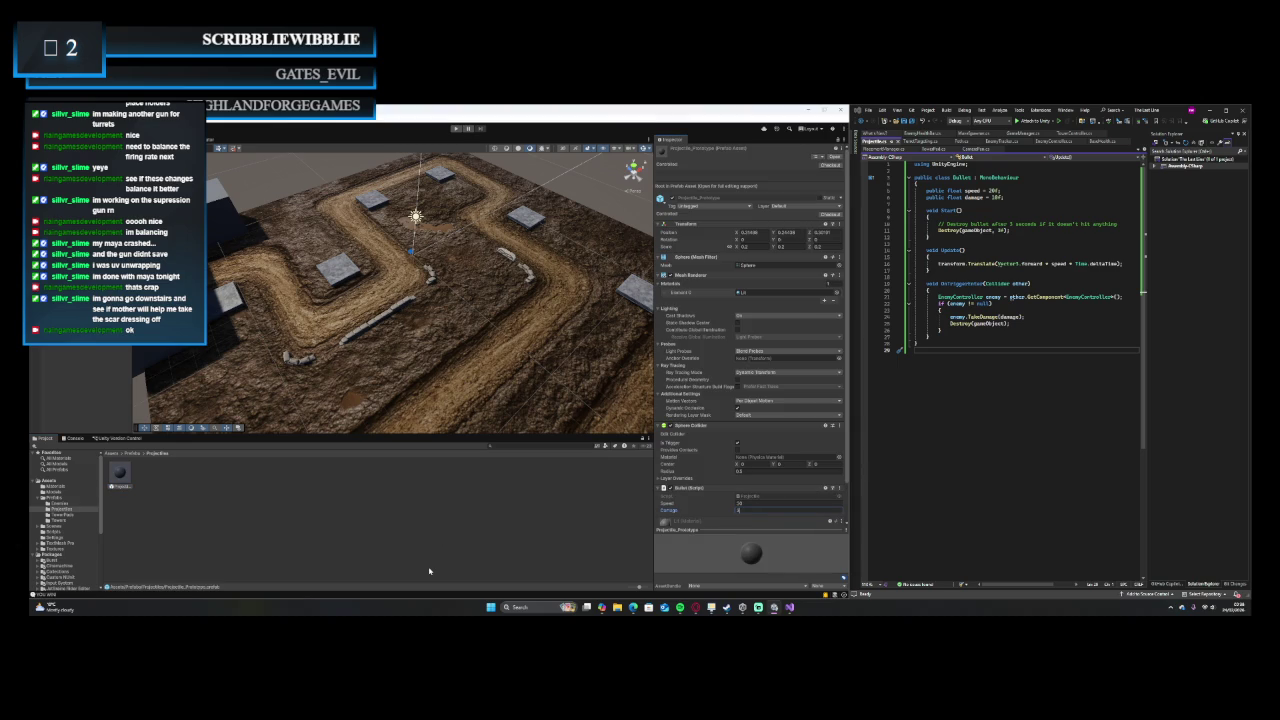
Step: Enter Play mode and build a turret on a stone pad as wave 1 of 7 begins
{"action": "left_click", "coordinate": [455, 128]}
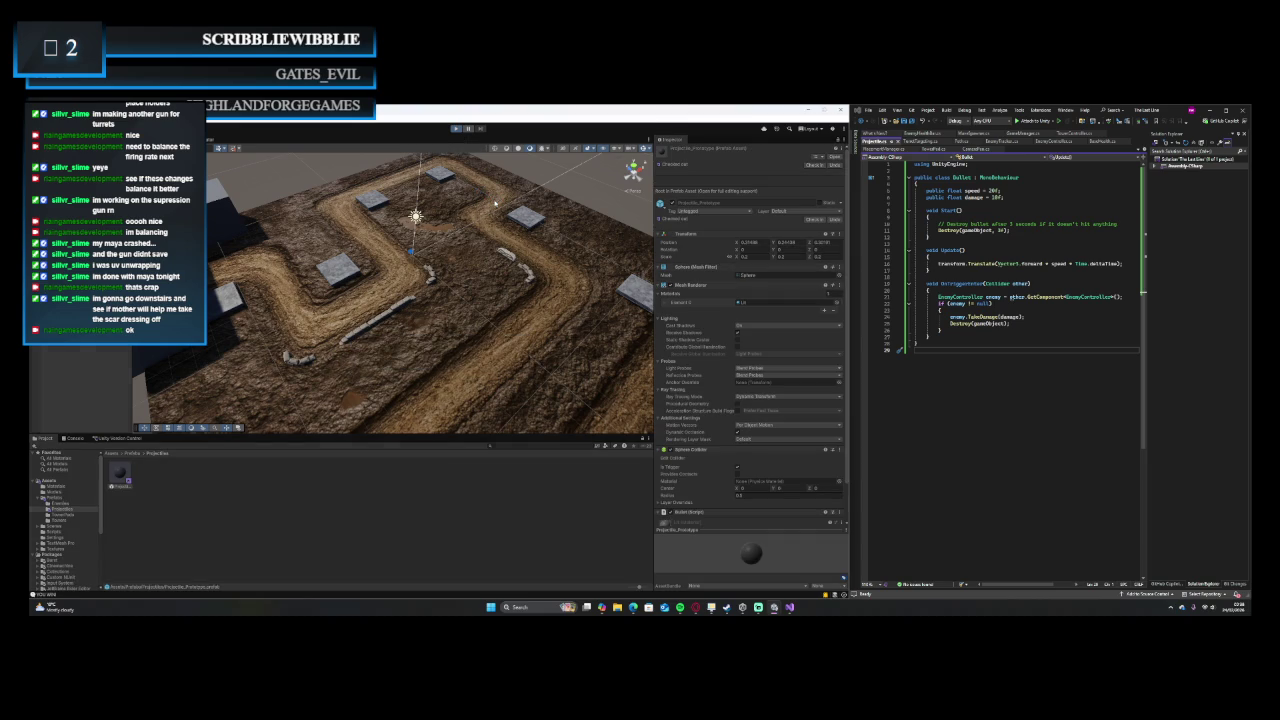
{"action": "left_click", "coordinate": [334, 212]}
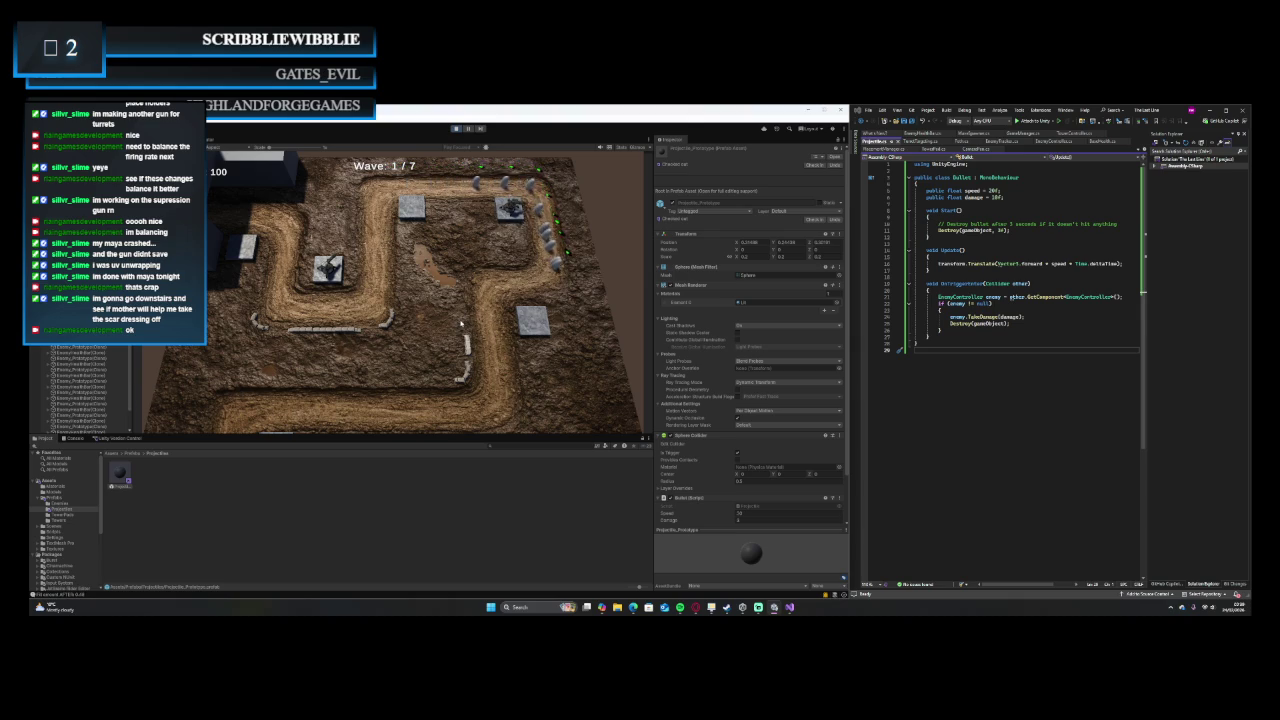
Step: Pan across the map and build a turret on an empty tile as wave 2 of 7 arrives
{"action": "key", "text": "w"}
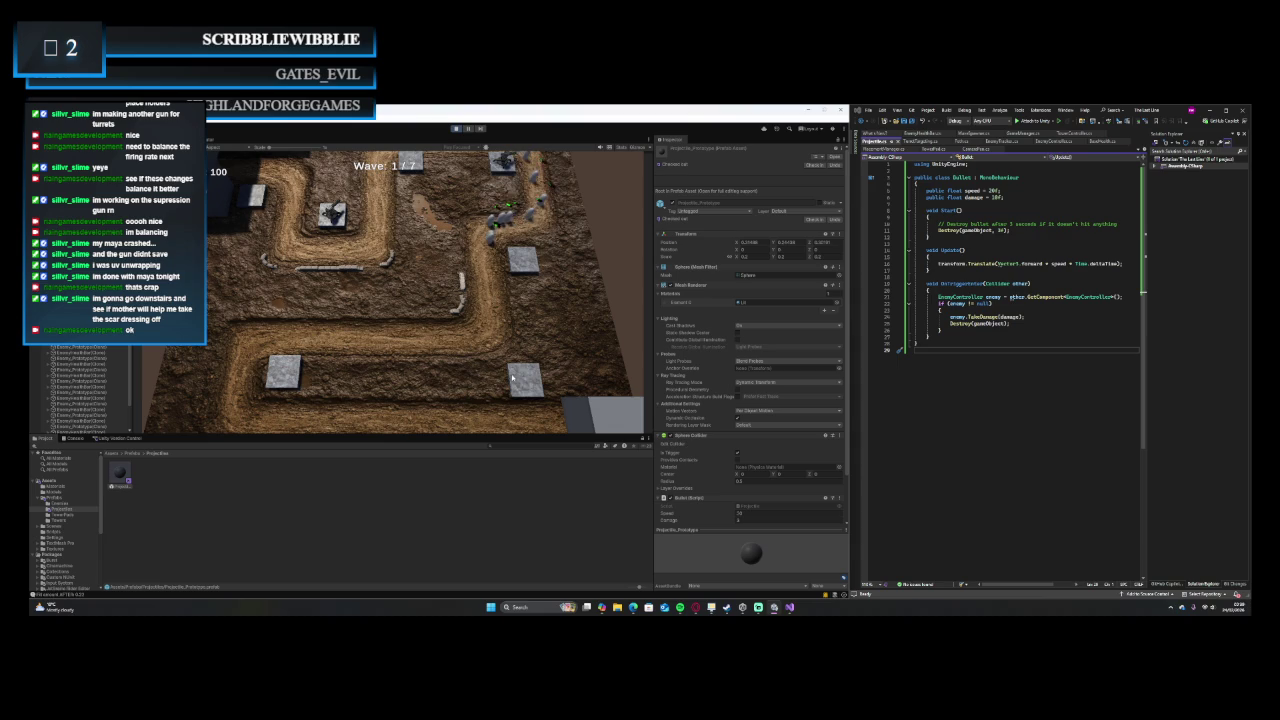
{"action": "left_click", "coordinate": [521, 378]}
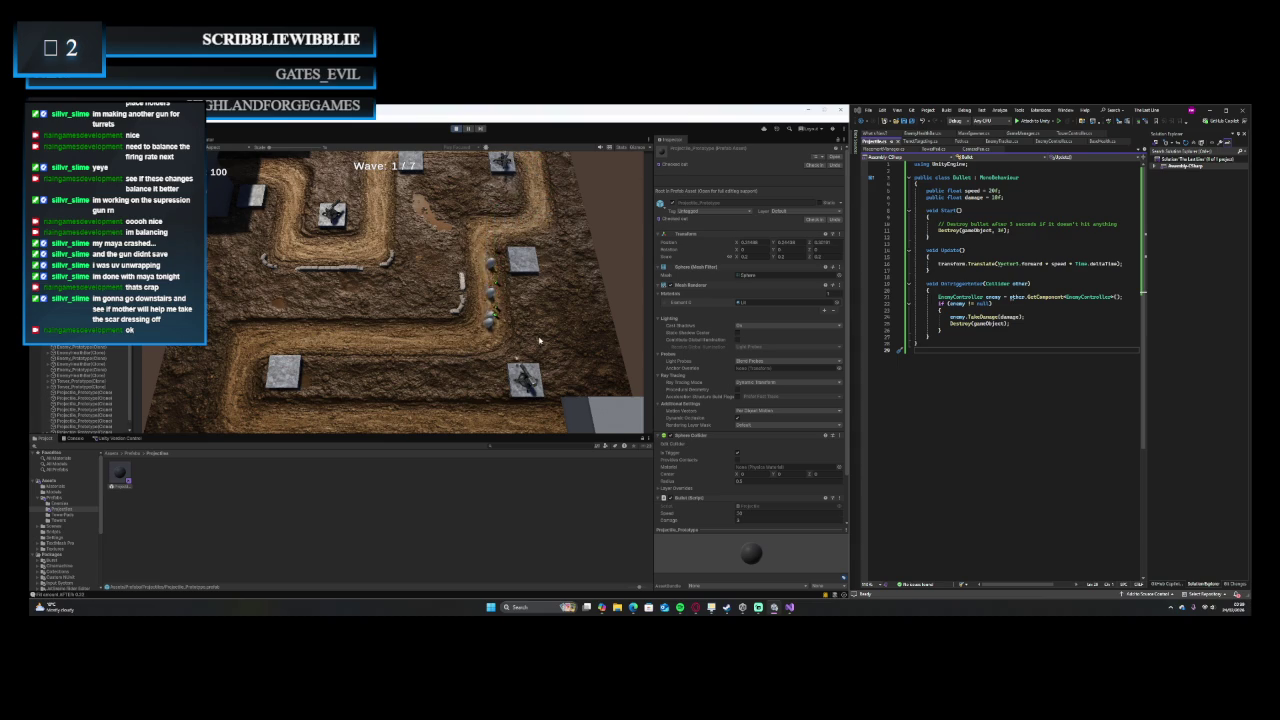
{"action": "key", "text": "s"}
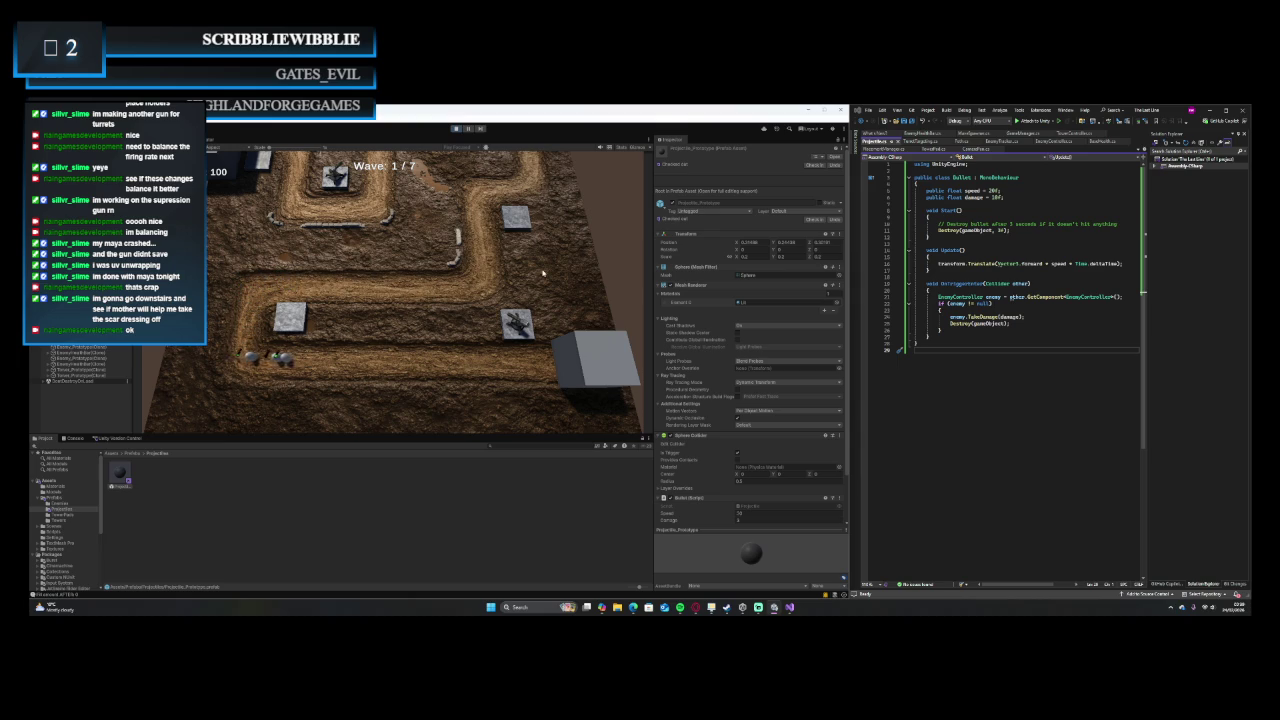
{"action": "key", "text": "w"}
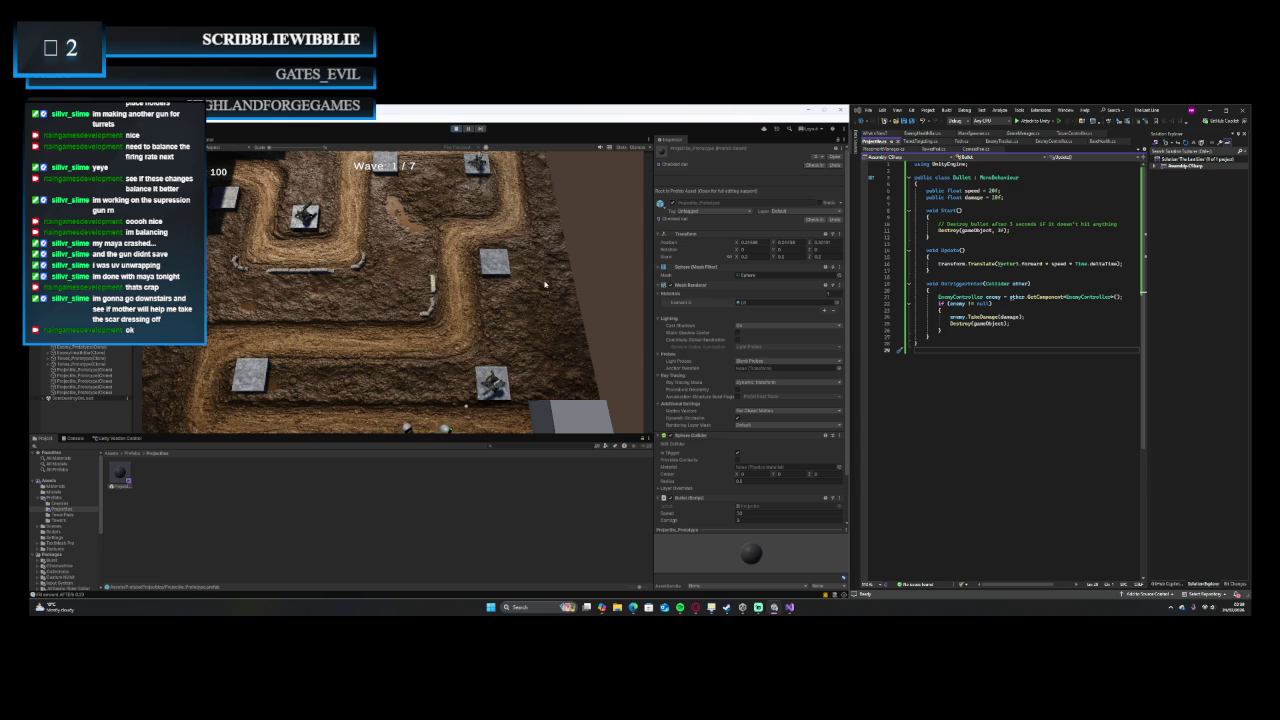
Step: Pan and turn the game camera with S and E while turrets fire, until wave 3/7 begins
{"action": "key", "text": "s"}
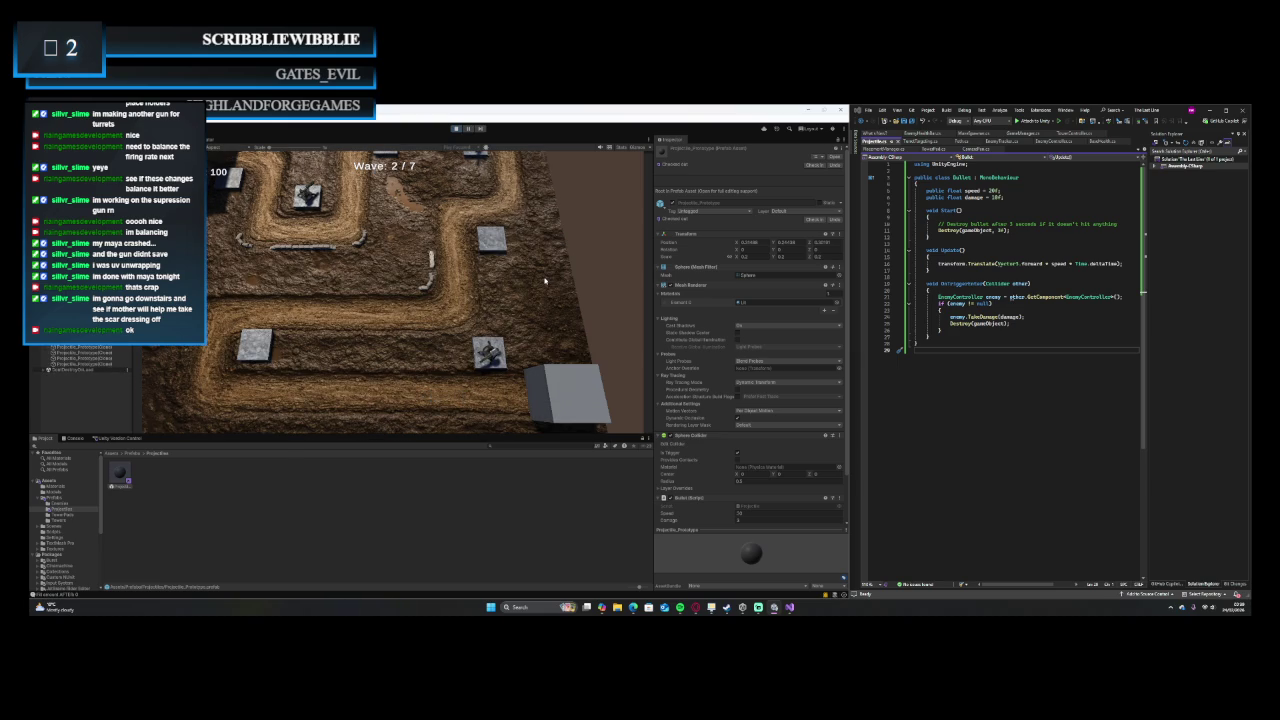
{"action": "key", "text": "e"}
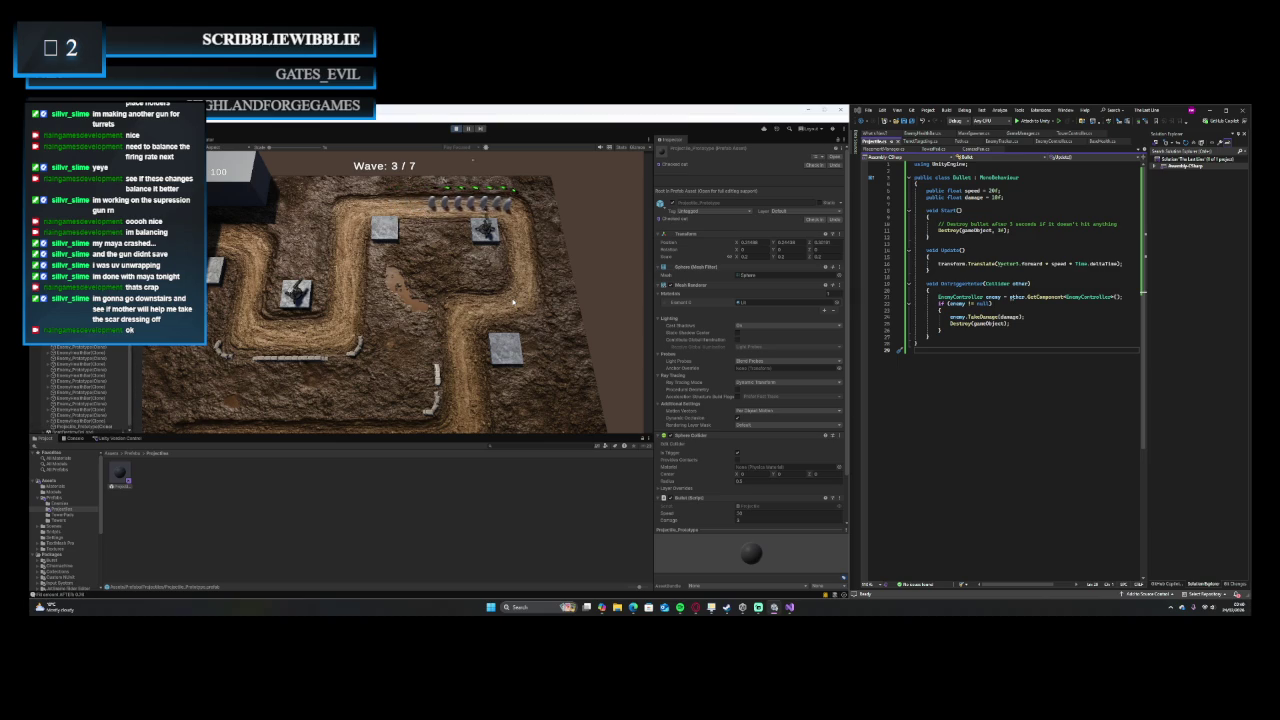
{"action": "scroll", "coordinate": [440, 350], "scroll_direction": "down", "scroll_amount": 3}
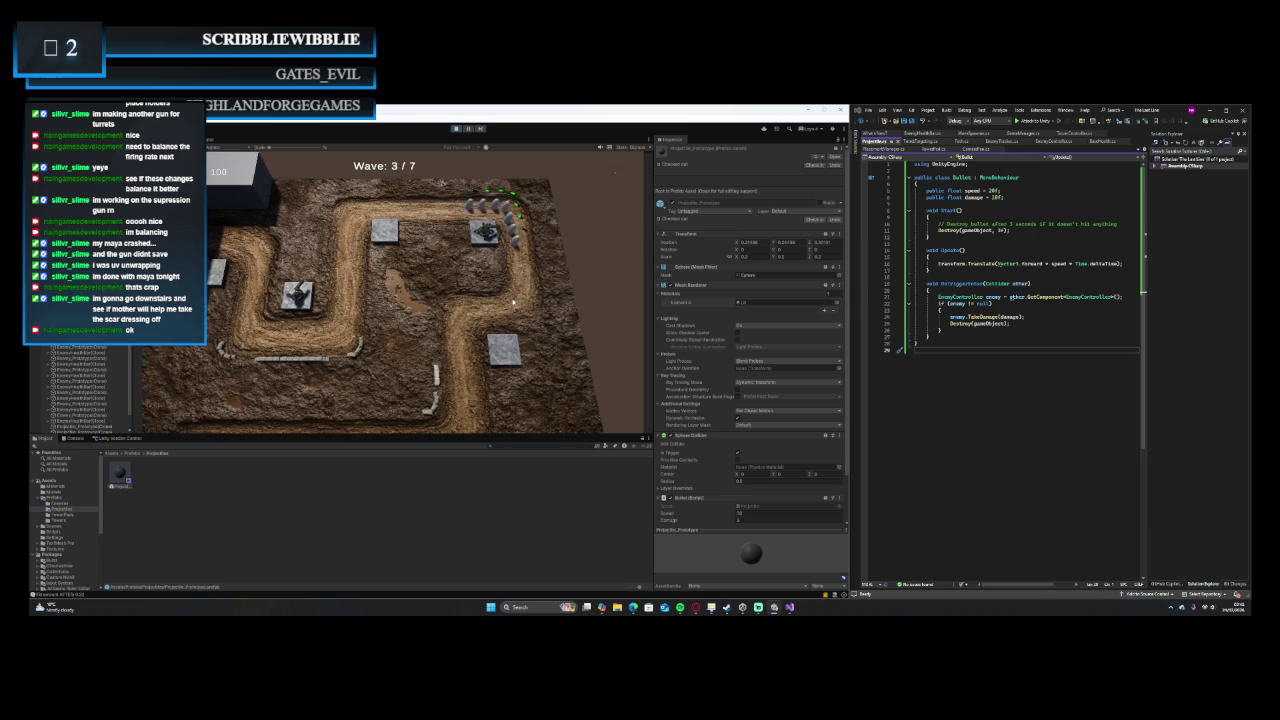
Step: Zoom the Game view camera in and out while turrets defend the path, until the counter shows 4/7
{"action": "scroll", "coordinate": [355, 392], "scroll_direction": "up", "scroll_amount": 3}
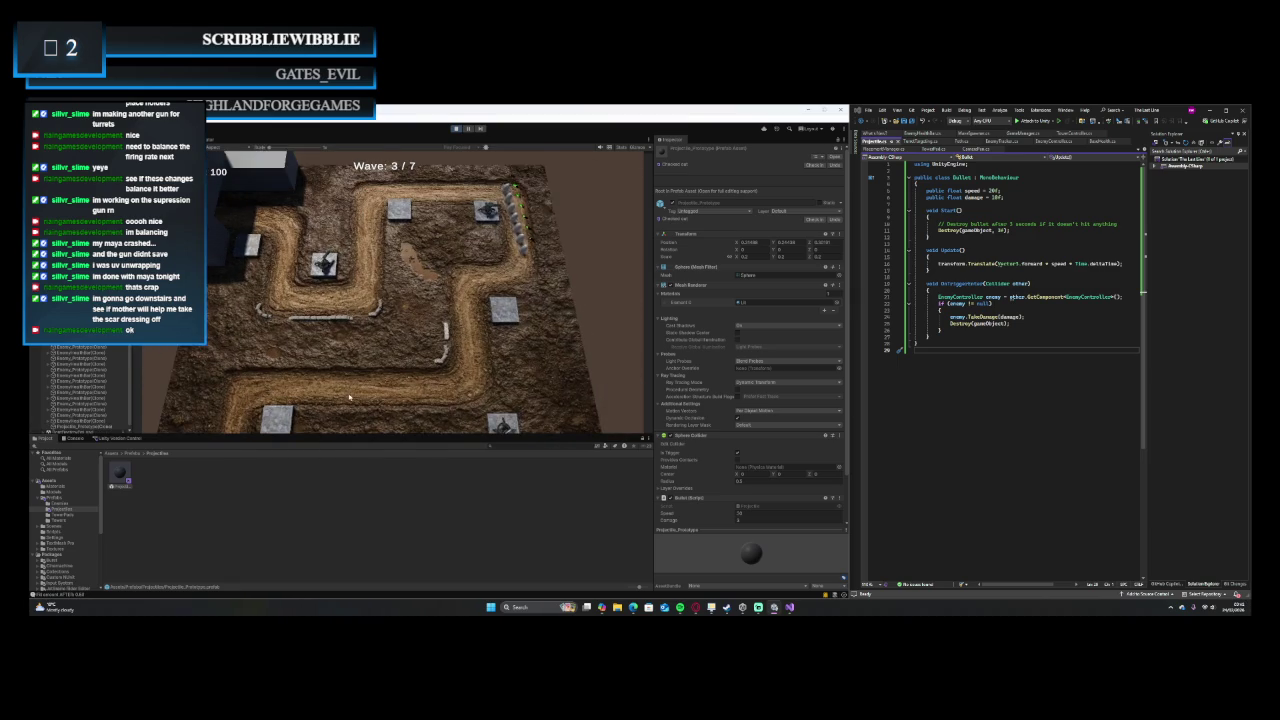
{"action": "scroll", "coordinate": [349, 383], "scroll_direction": "down", "scroll_amount": 1}
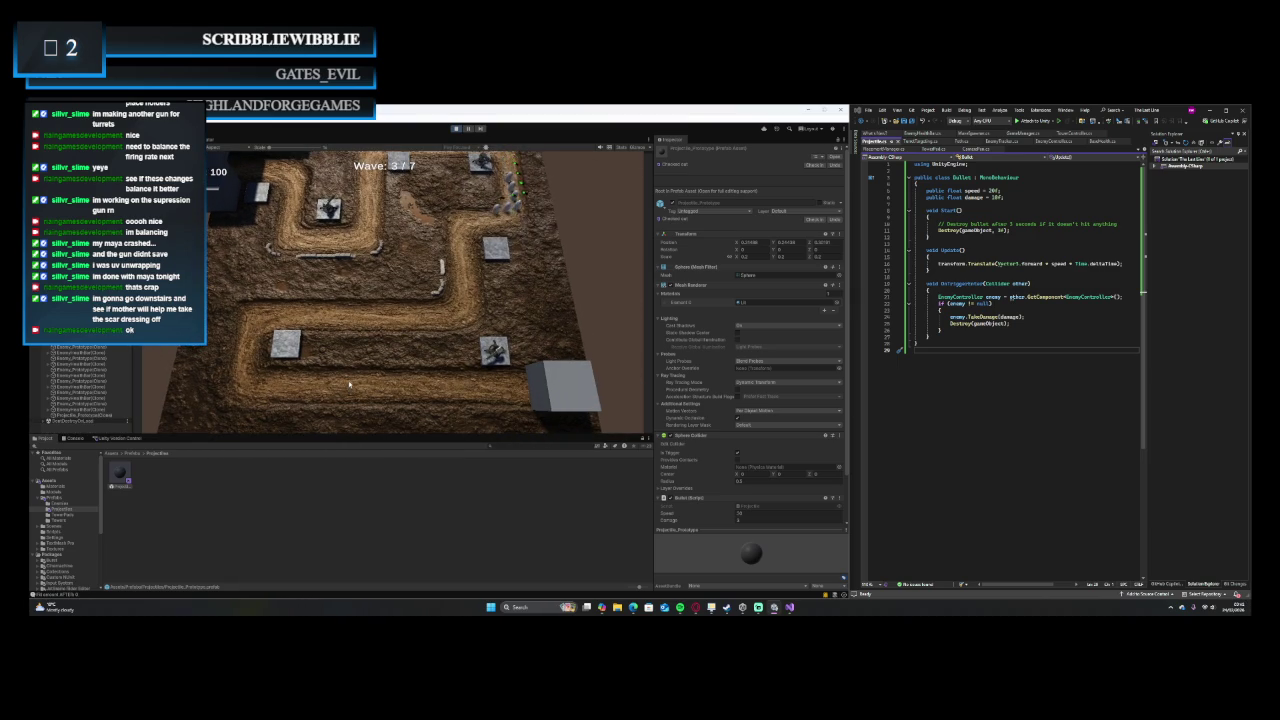
{"action": "scroll", "coordinate": [350, 384], "scroll_direction": "down", "scroll_amount": 1}
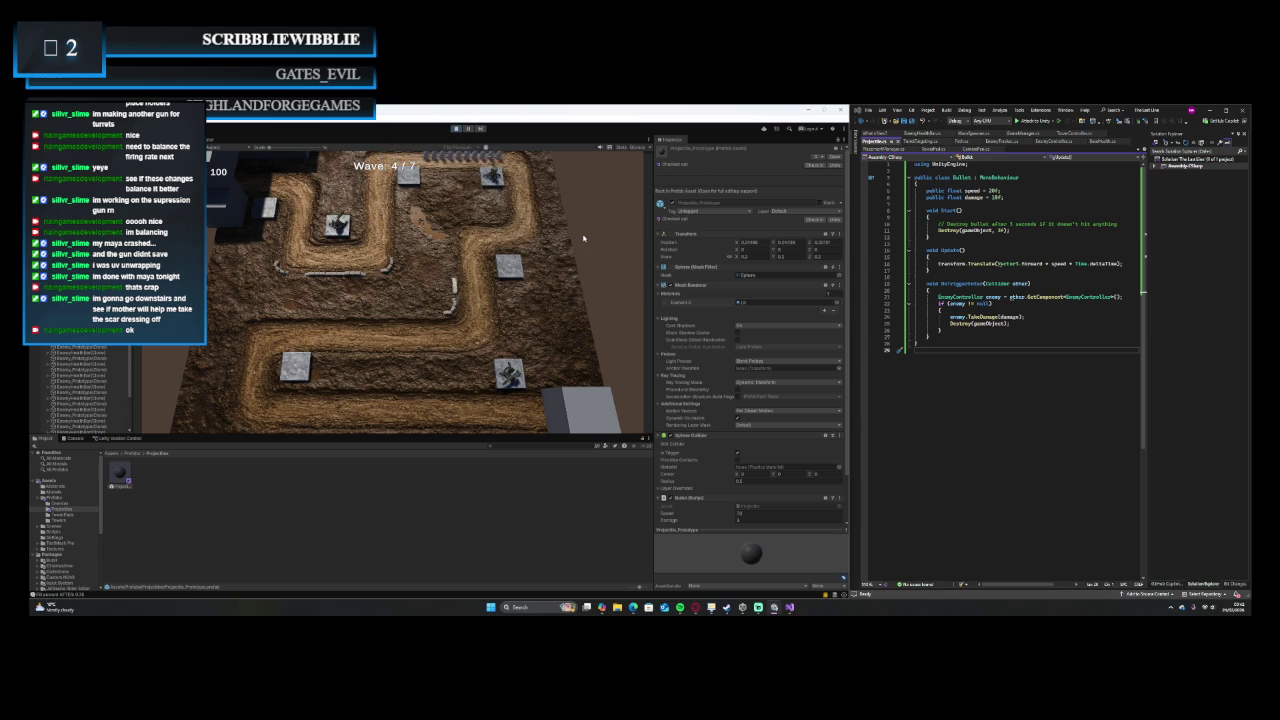
{"action": "key", "text": "w"}
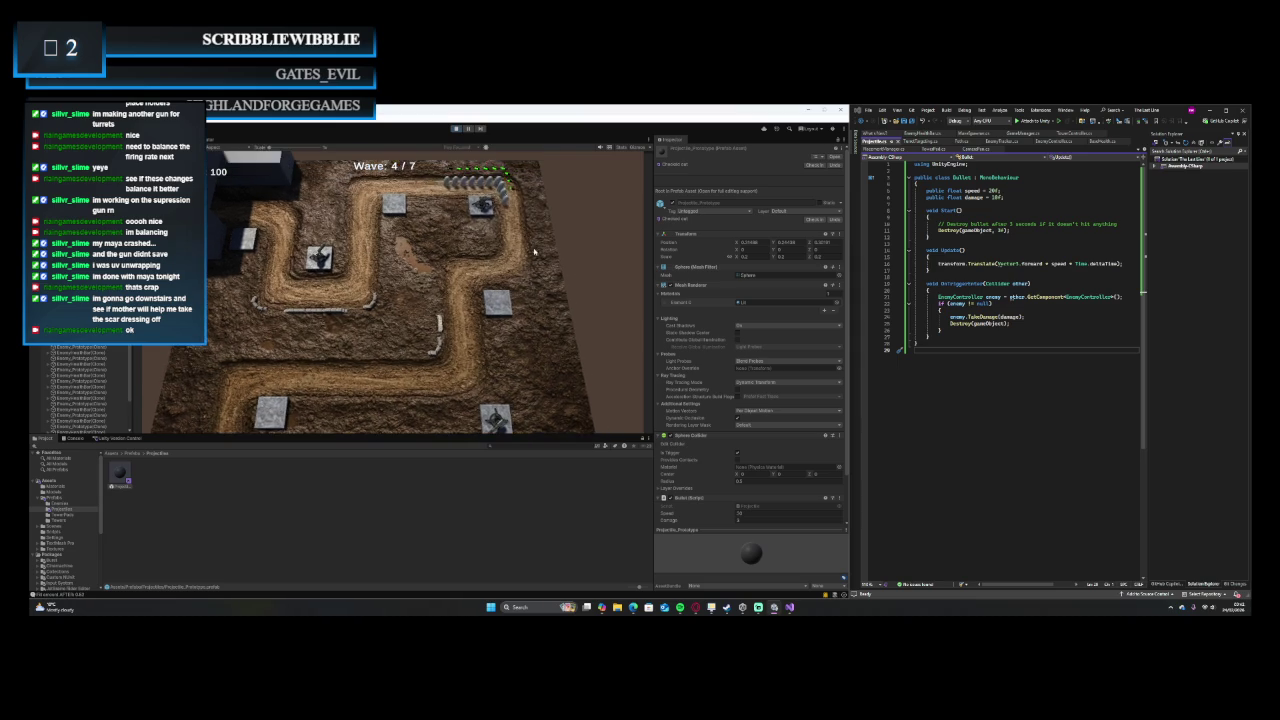